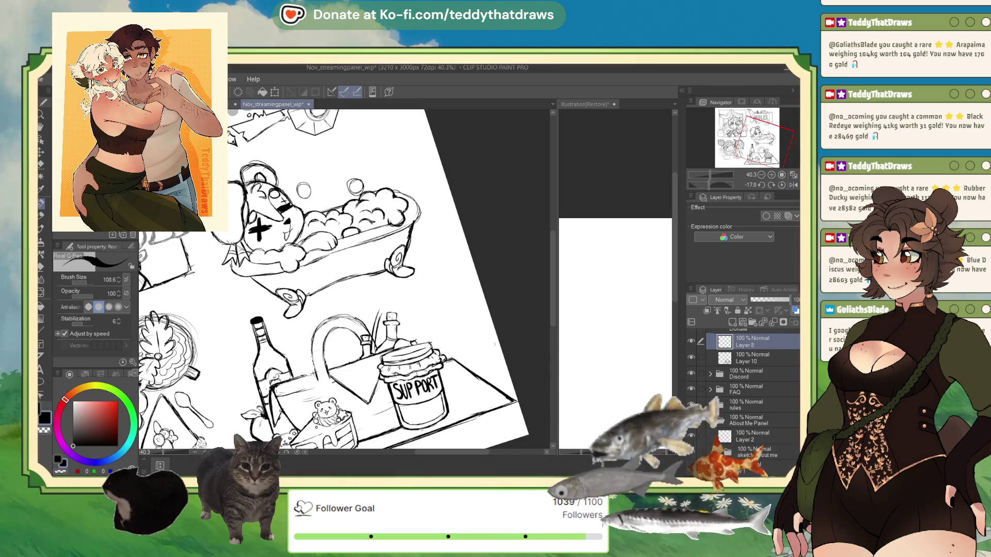
# Mirror the canvas view horizontally and add a small squiggle above the bottle.
pyautogui.scroll(-1, 340, 279)
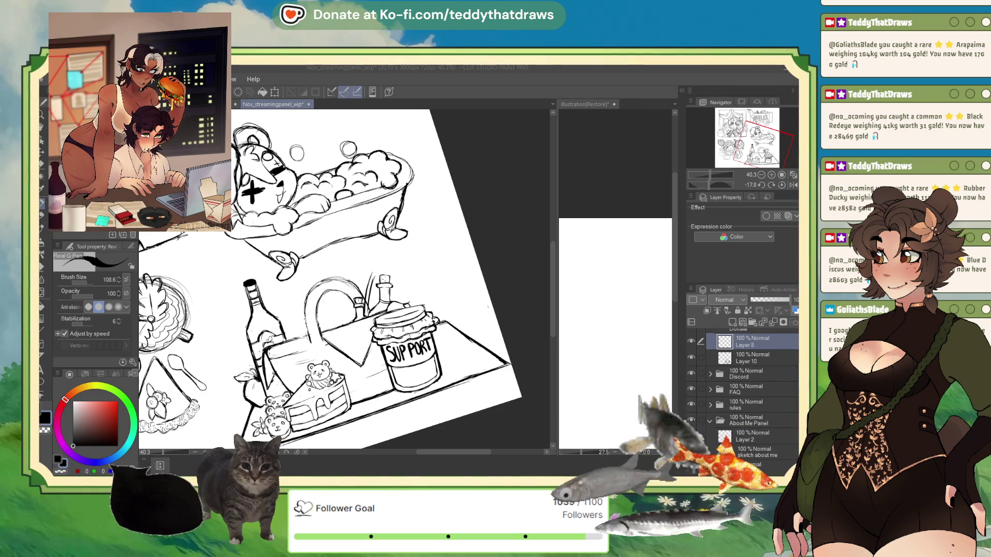
pyautogui.click(793, 185)
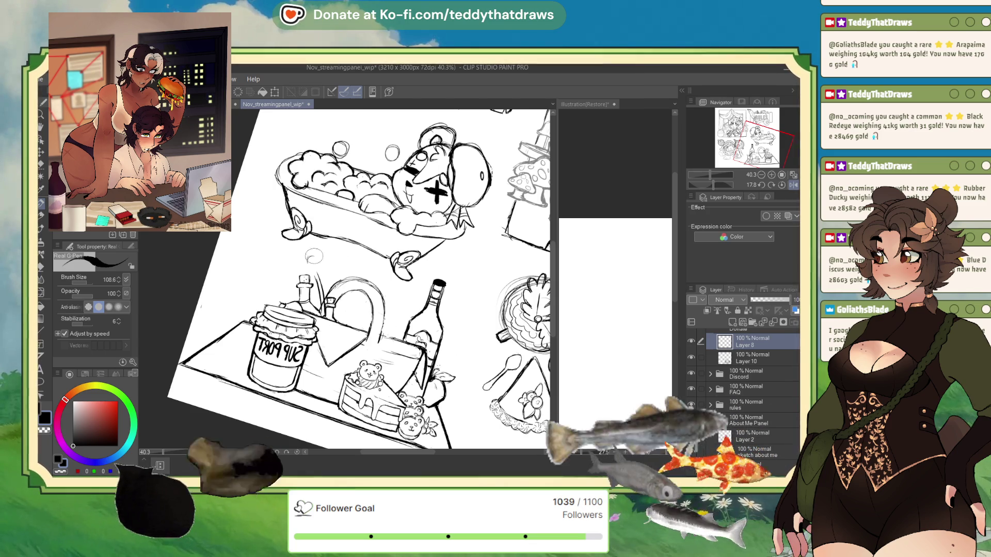
pyautogui.moveTo(302, 259); pyautogui.dragTo(308, 257)
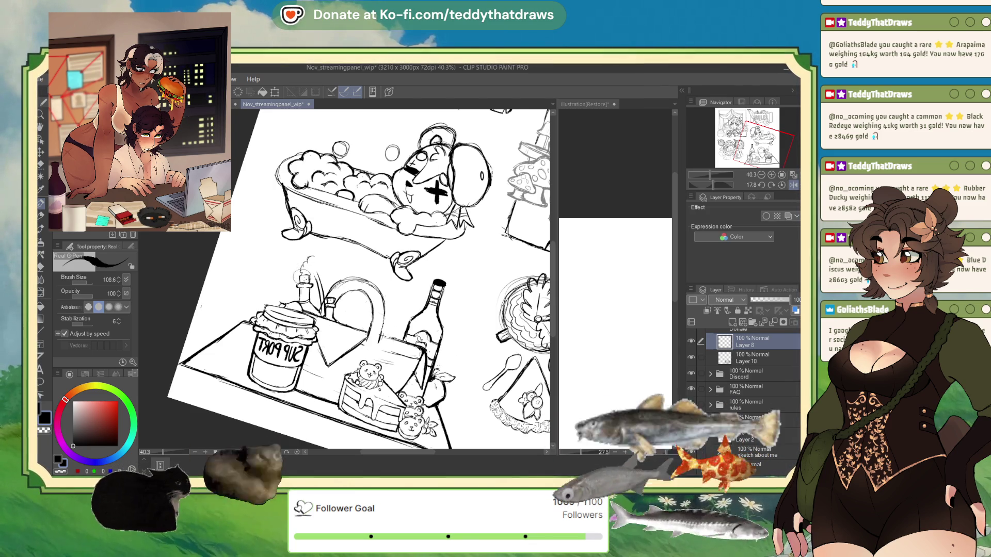
# Sketch a puffy cloud shape above the bottle, then ink clean sunflower petals over it.
pyautogui.moveTo(330, 261)
pyautogui.mouseDown()
pyautogui.moveTo(316, 256)
pyautogui.moveTo(333, 272)
pyautogui.moveTo(321, 284)
pyautogui.mouseUp()
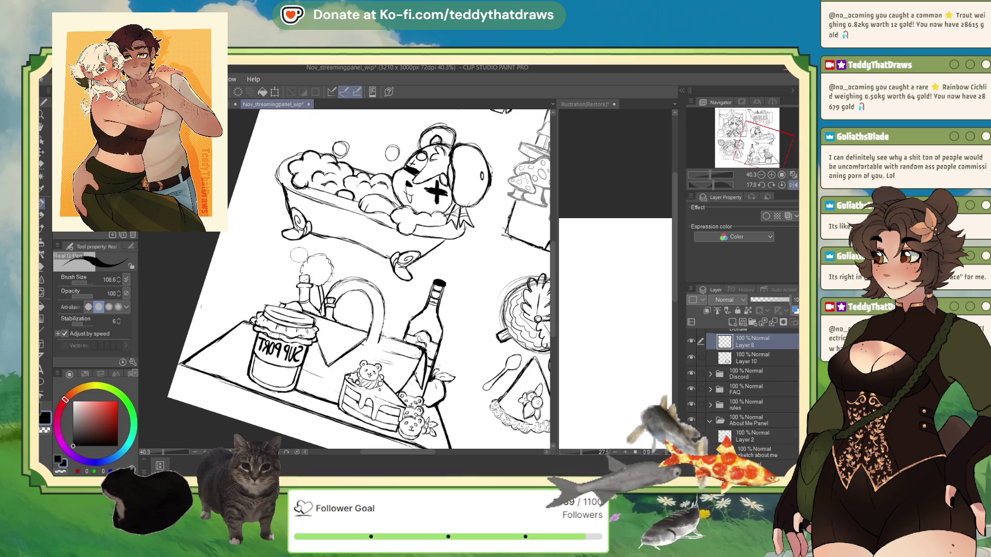
pyautogui.moveTo(316, 269)
pyautogui.mouseDown()
pyautogui.moveTo(317, 286)
pyautogui.moveTo(320, 272)
pyautogui.mouseUp()
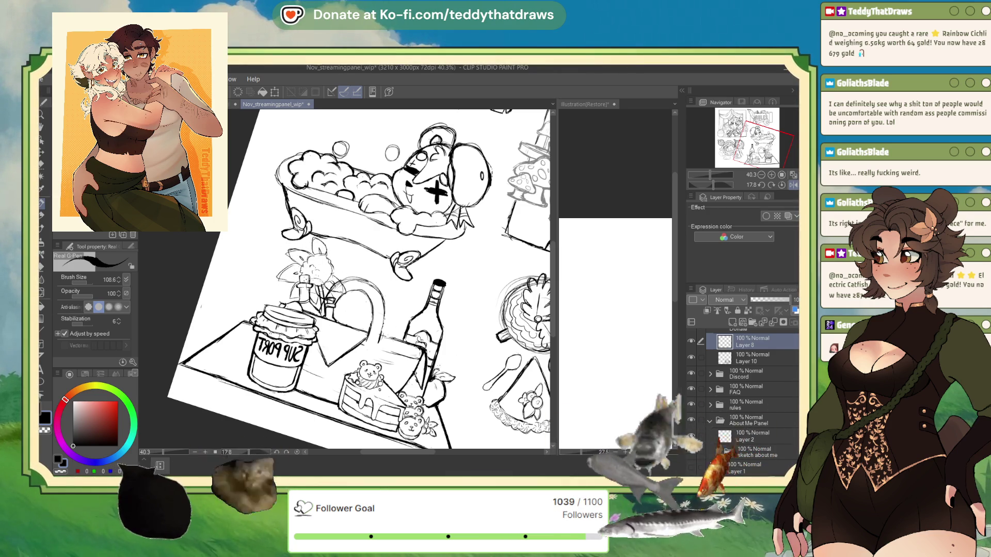
pyautogui.moveTo(322, 255)
pyautogui.mouseDown()
pyautogui.moveTo(336, 240)
pyautogui.moveTo(355, 245)
pyautogui.moveTo(353, 256)
pyautogui.moveTo(276, 248)
pyautogui.moveTo(281, 294)
pyautogui.mouseUp()
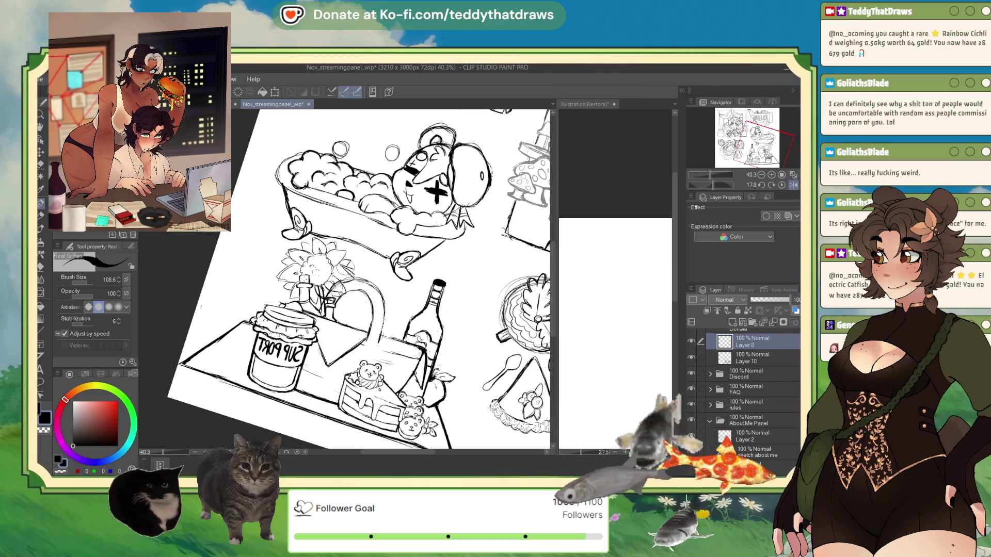
# Warp the sunflower linework into shape with the Liquify tool.
pyautogui.press('j')
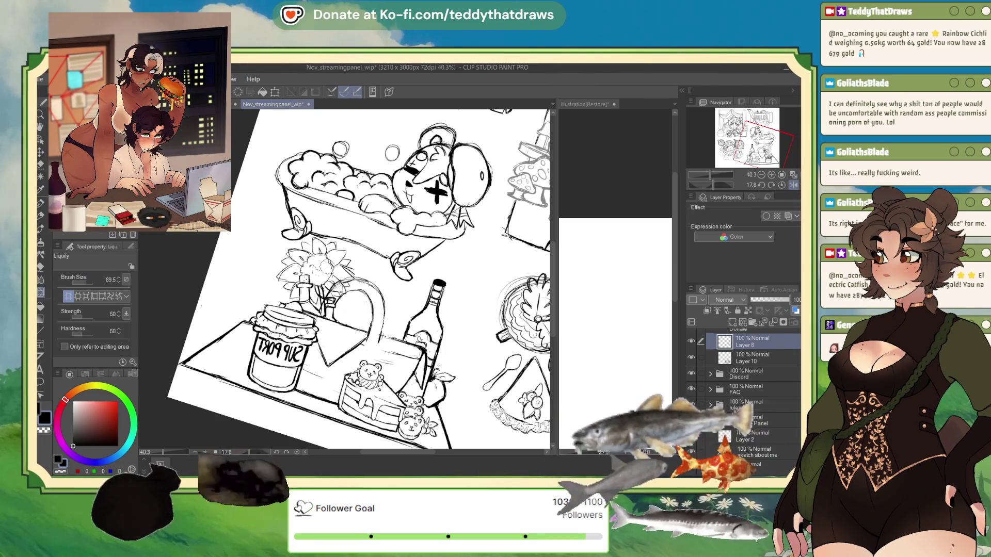
pyautogui.moveTo(309, 256); pyautogui.dragTo(317, 271)
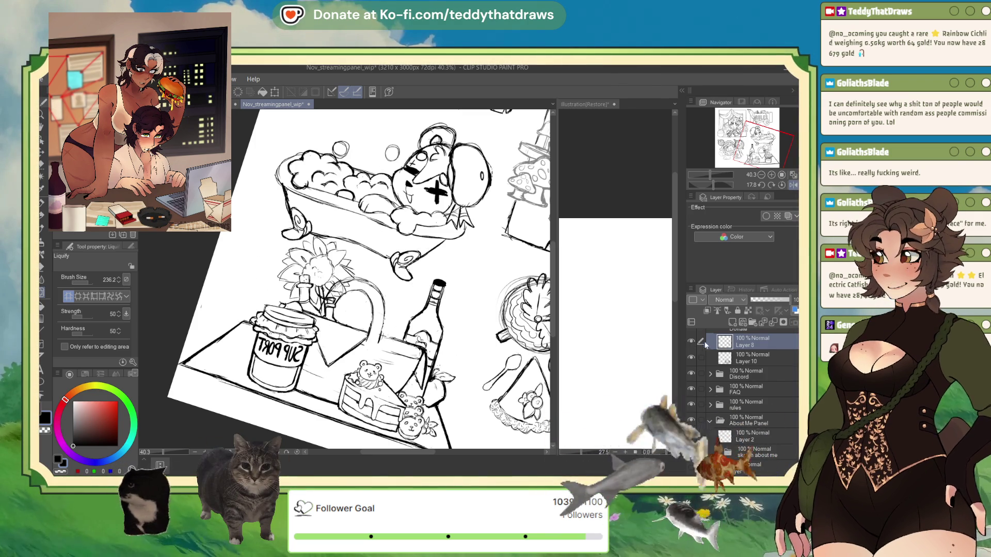
# Fade Layer 10 down to 13% opacity.
pyautogui.click(749, 358)
pyautogui.moveTo(789, 299); pyautogui.dragTo(755, 299)
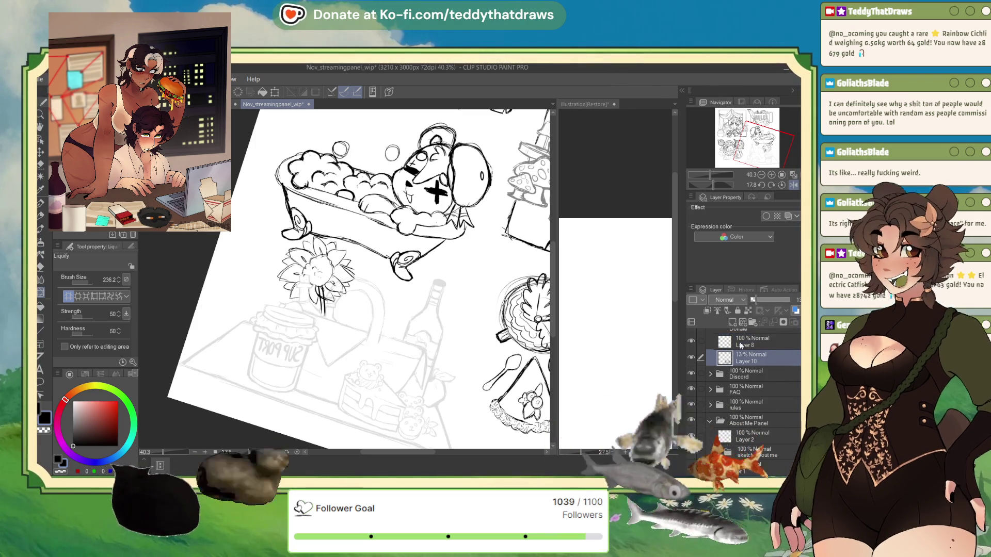
pyautogui.click(748, 342)
# Undo the change, return to the inking pen, and draw a small bubble below the bathtub.
pyautogui.hotkey('ctrl', 'z')
pyautogui.press('p')
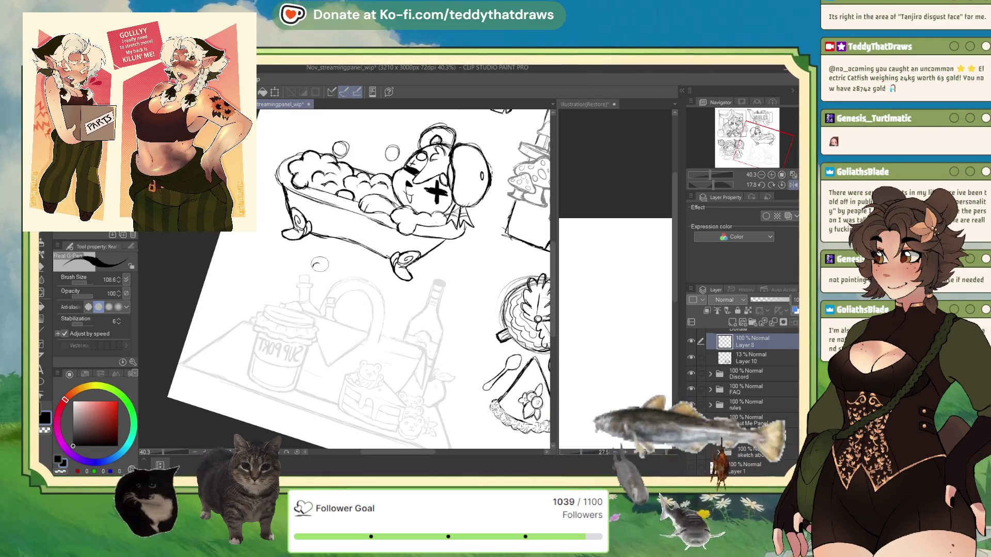
pyautogui.moveTo(310, 264)
pyautogui.mouseDown()
pyautogui.moveTo(312, 274)
pyautogui.moveTo(333, 272)
pyautogui.mouseUp()
# Ink a small flower with a short stem stroke and a leaf beneath the bathtub.
pyautogui.moveTo(313, 276); pyautogui.dragTo(325, 282)
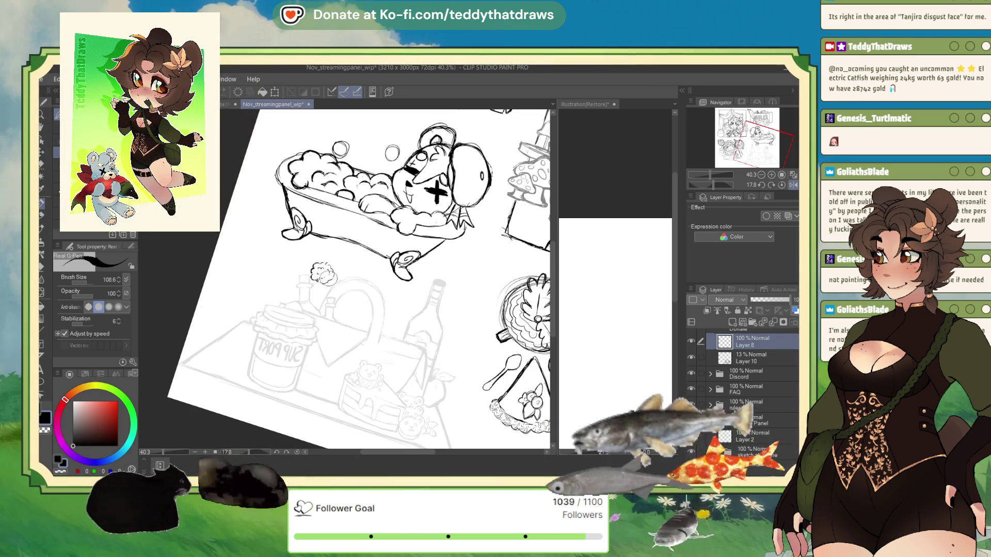
pyautogui.moveTo(312, 253); pyautogui.dragTo(314, 263)
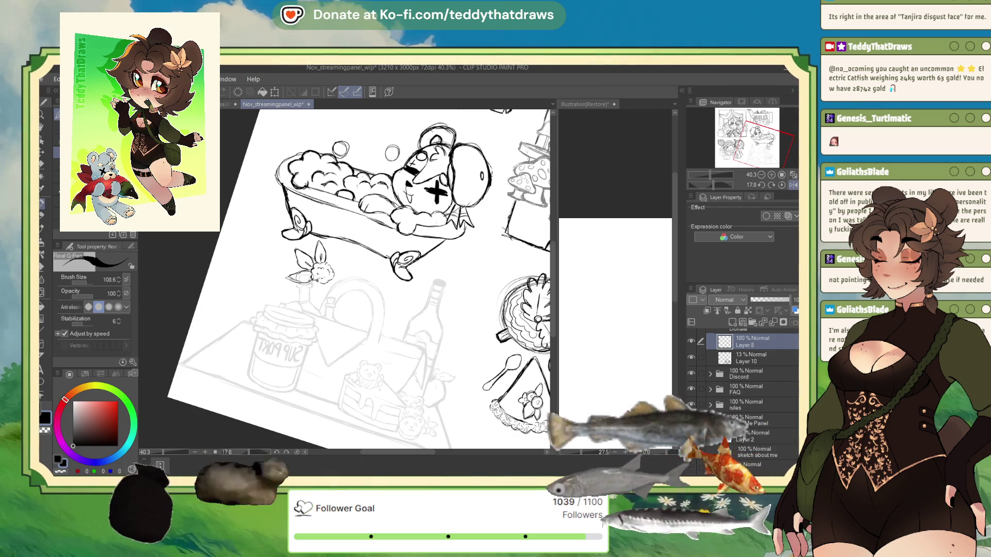
pyautogui.moveTo(312, 282)
pyautogui.mouseDown()
pyautogui.moveTo(307, 301)
pyautogui.moveTo(315, 284)
pyautogui.mouseUp()
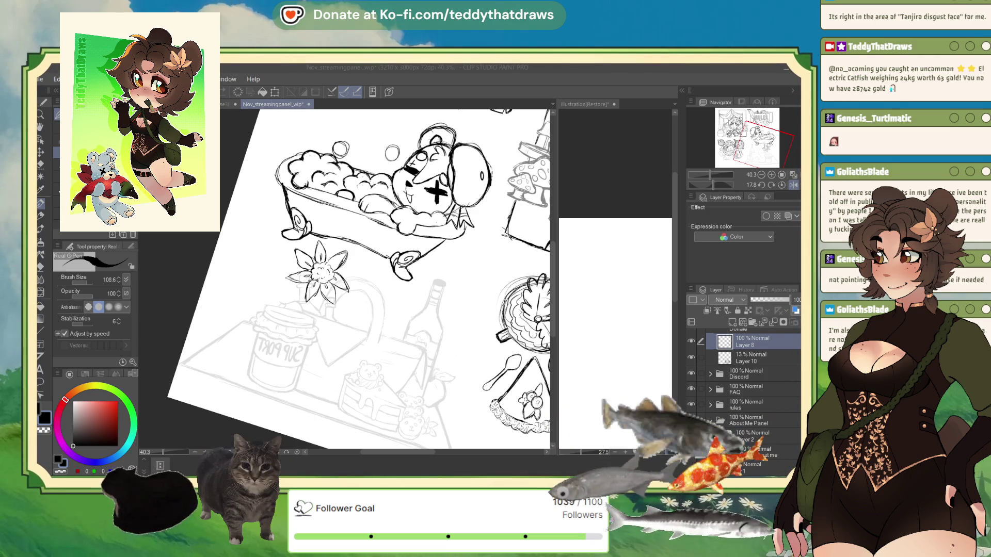
# Set the drawing colour to pure black and ink over the flower's left petal.
pyautogui.hotkey('alt', 'Tab')
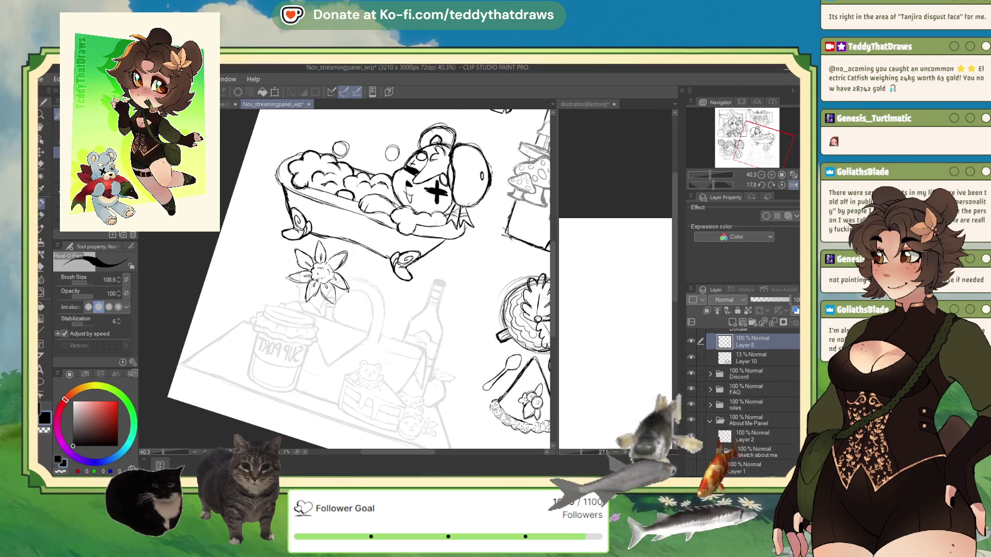
pyautogui.hotkey('alt', 'Tab')
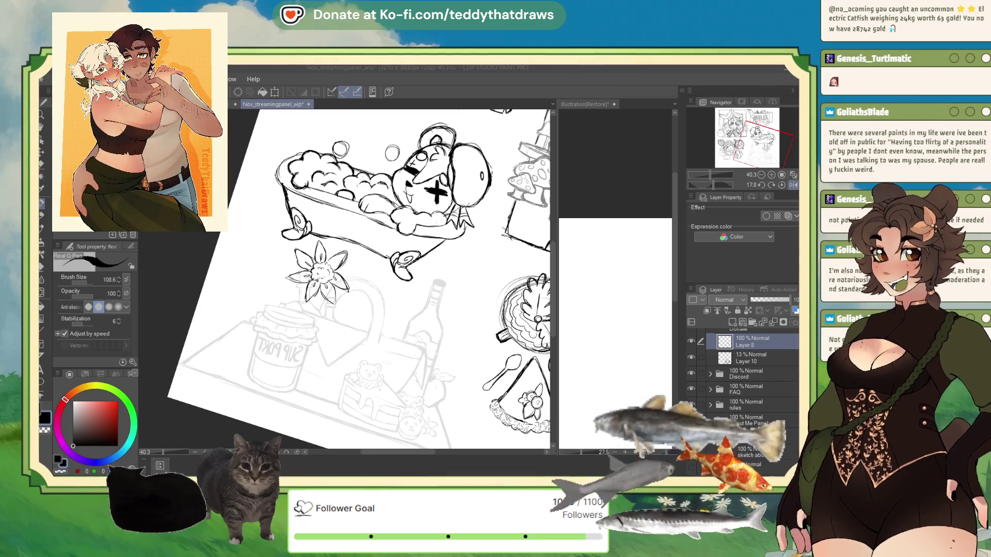
pyautogui.keyDown('alt'); pyautogui.click(310, 256); pyautogui.keyUp('alt')
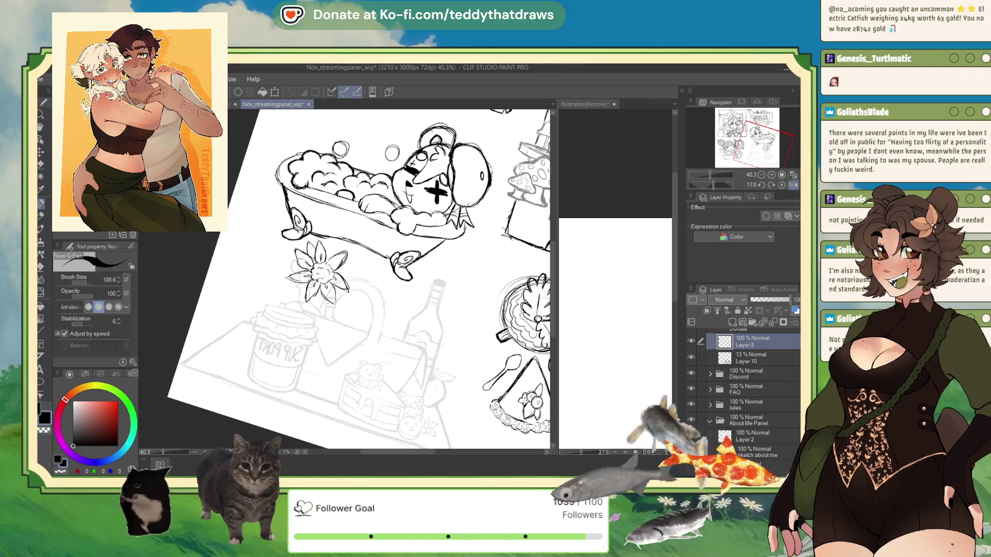
pyautogui.moveTo(283, 267)
pyautogui.mouseDown()
pyautogui.moveTo(293, 277)
pyautogui.moveTo(285, 298)
pyautogui.moveTo(320, 276)
pyautogui.mouseUp()
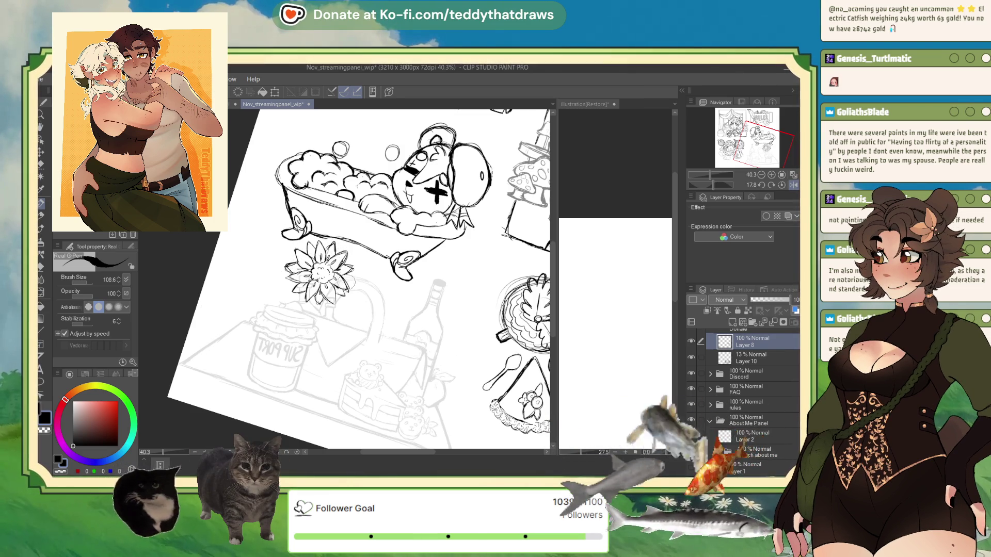
# Push the sunflower's right side outward with Liquify, then return to the inking pen.
pyautogui.press('j')
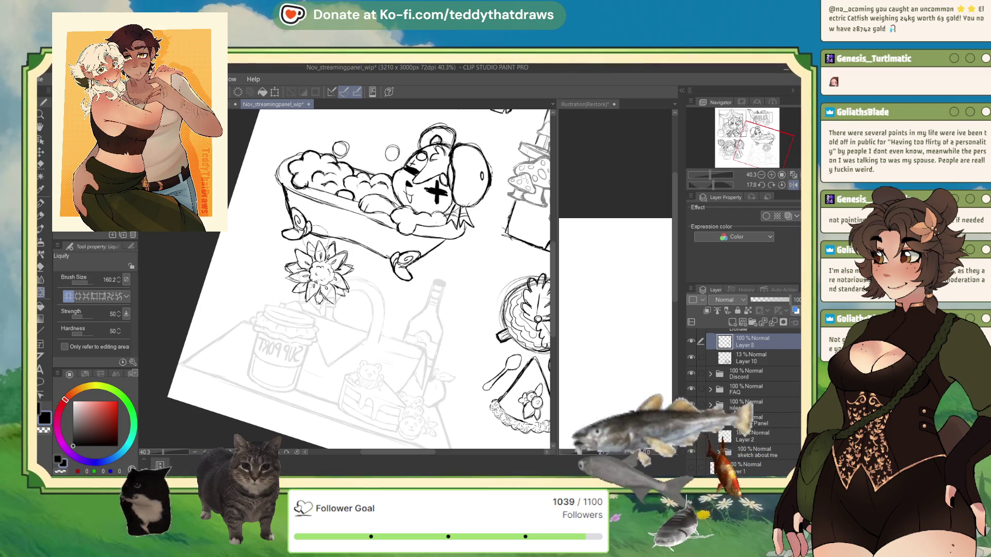
pyautogui.click(41, 206)
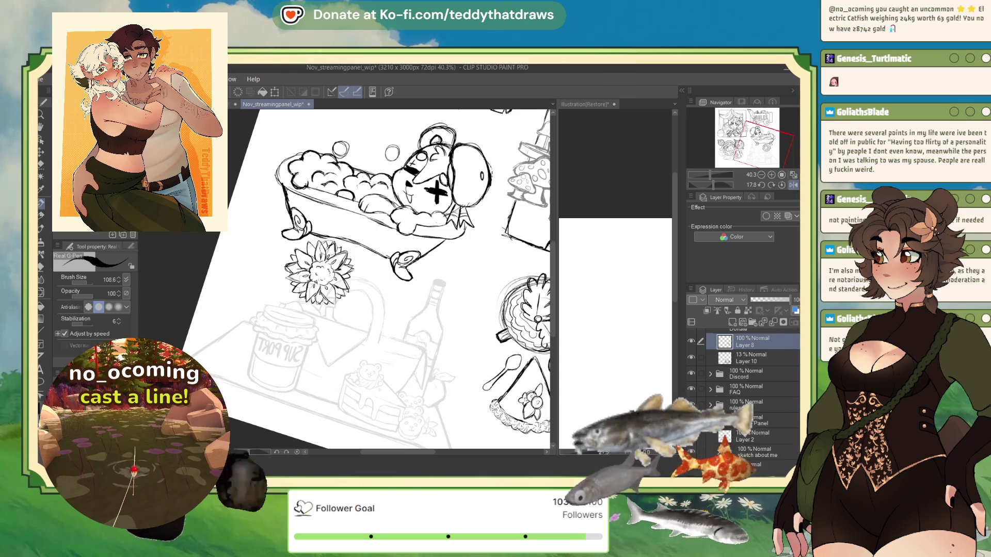
pyautogui.press('e')
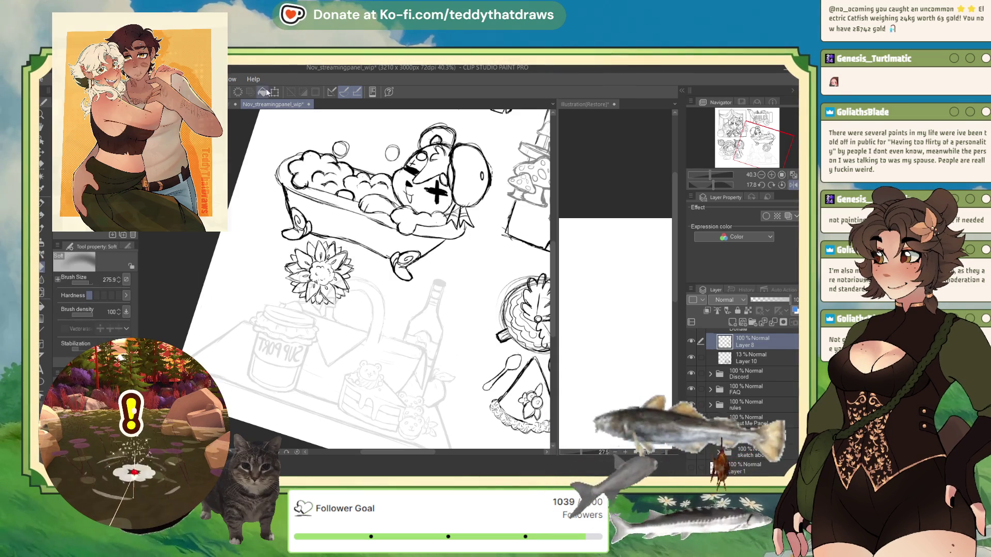
pyautogui.click(41, 292)
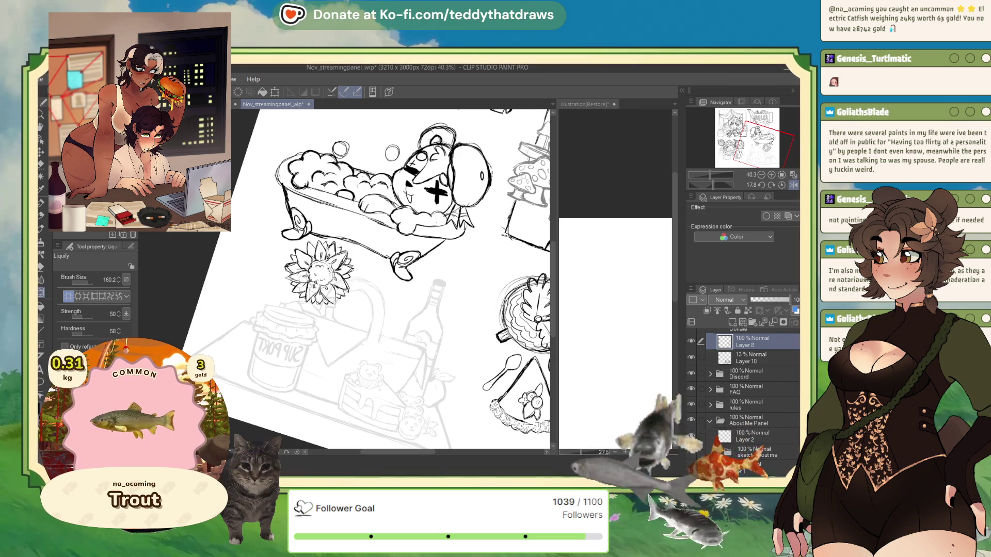
pyautogui.moveTo(330, 260)
pyautogui.mouseDown()
pyautogui.moveTo(348, 264)
pyautogui.moveTo(349, 289)
pyautogui.moveTo(340, 285)
pyautogui.moveTo(351, 273)
pyautogui.mouseUp()
pyautogui.press('p')
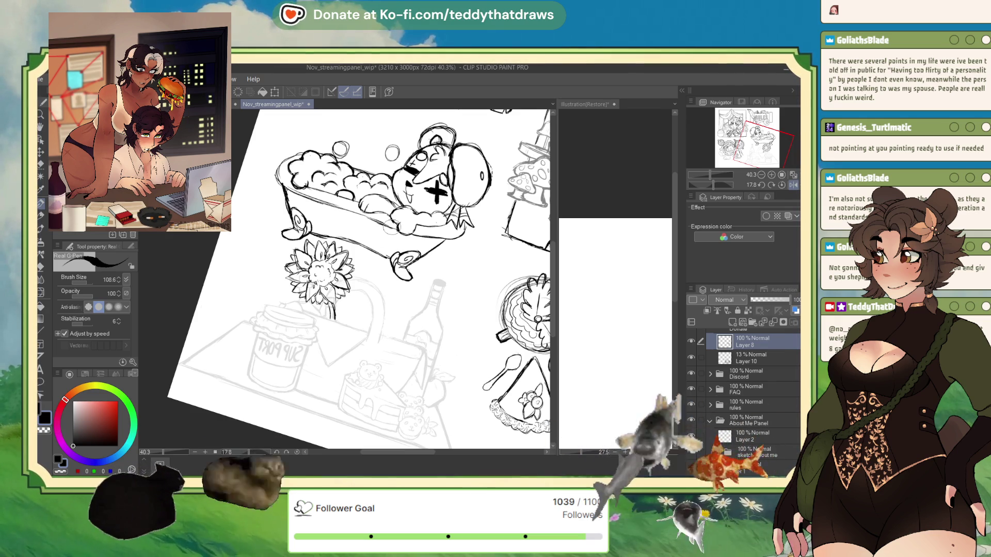
pyautogui.click(707, 186)
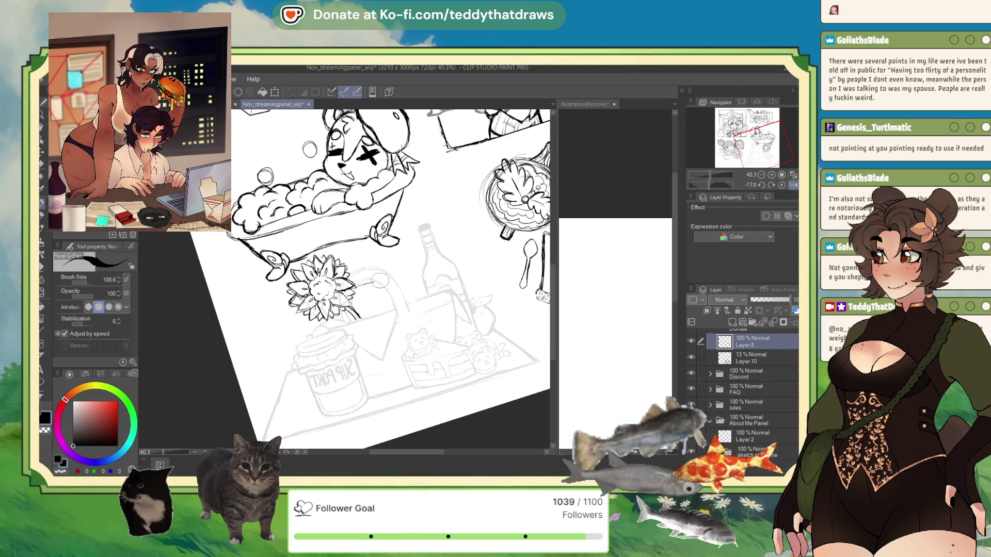
# Ink two leaf strokes right of the sunflower and raise Layer 10's opacity to darken the sketch.
pyautogui.moveTo(381, 282); pyautogui.dragTo(353, 303)
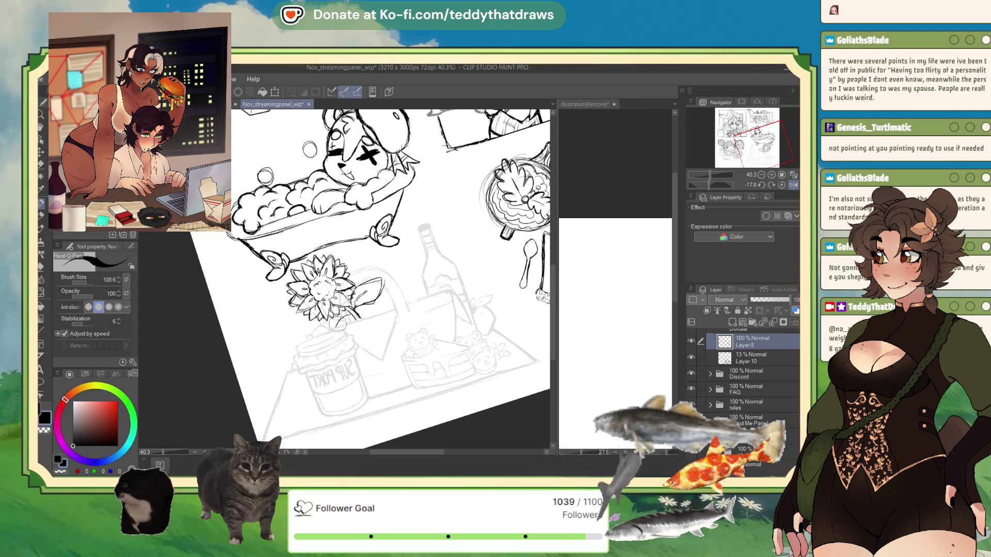
pyautogui.moveTo(380, 293); pyautogui.dragTo(351, 324)
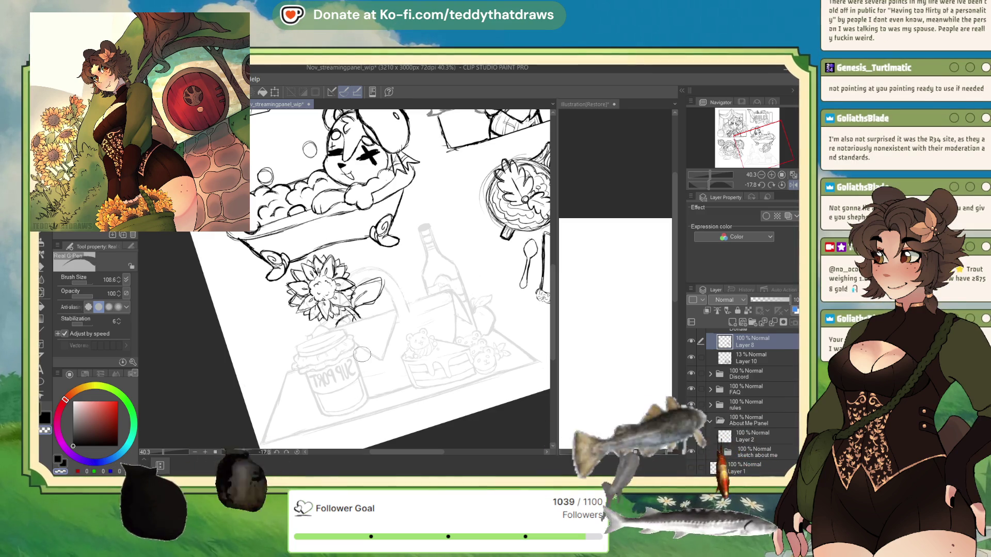
pyautogui.click(744, 358)
pyautogui.moveTo(758, 300); pyautogui.dragTo(768, 300)
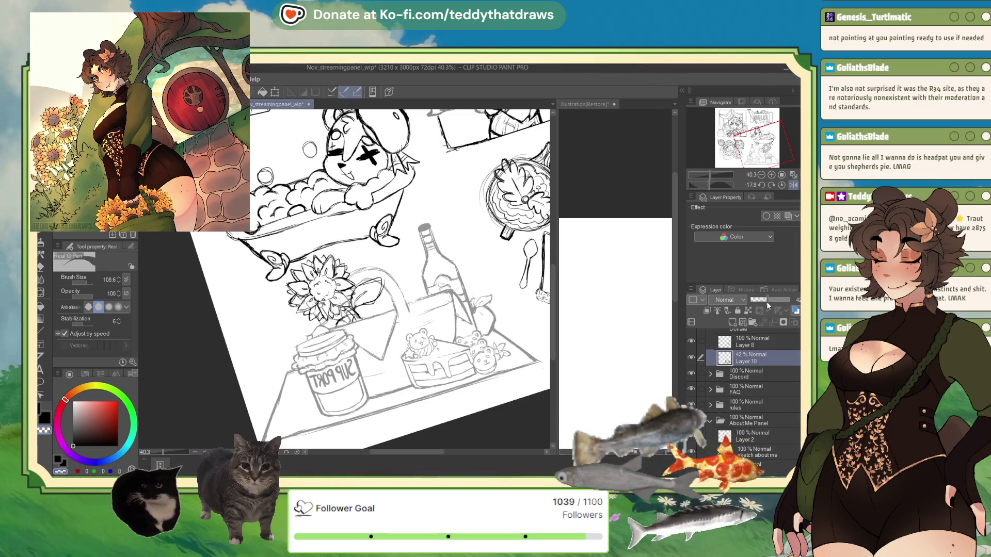
pyautogui.hotkey('alt', ']')
# Raise Layer 10's opacity to about 91%, then expand the About Me Panel folder.
pyautogui.click(739, 359)
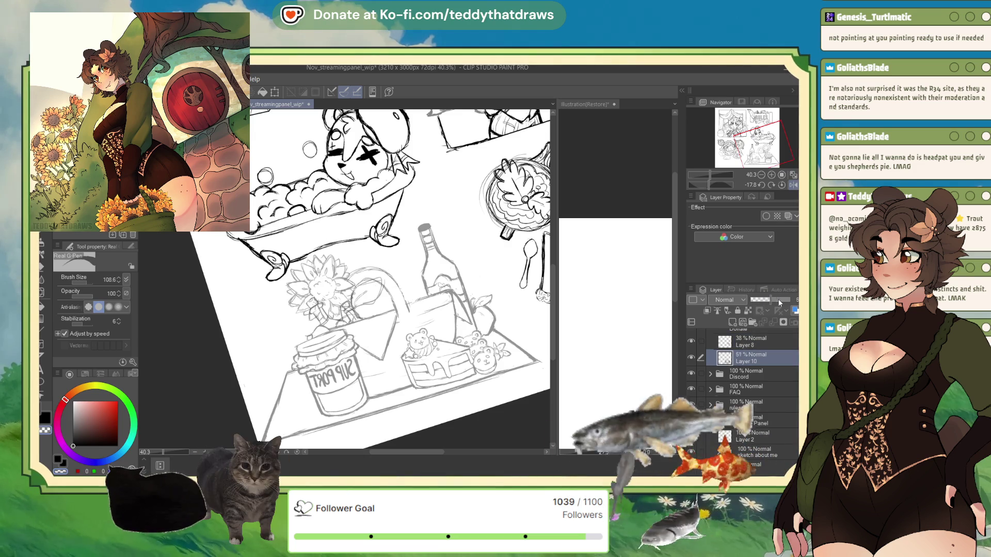
pyautogui.moveTo(776, 299); pyautogui.dragTo(785, 299)
pyautogui.click(746, 342)
pyautogui.click(710, 421)
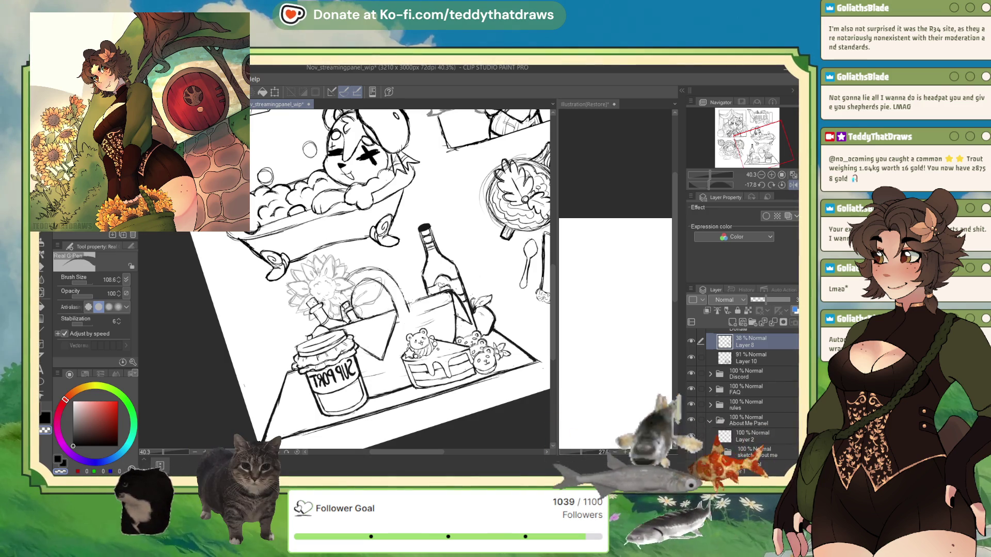
pyautogui.click(711, 355)
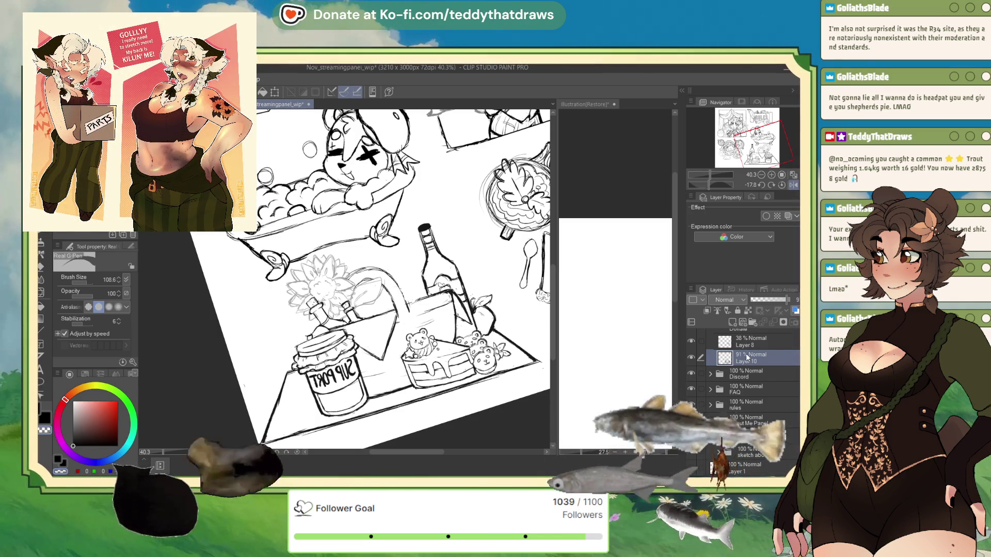
# Set Layer 8 to 100% opacity and merge it down into Layer 10.
pyautogui.click(746, 342)
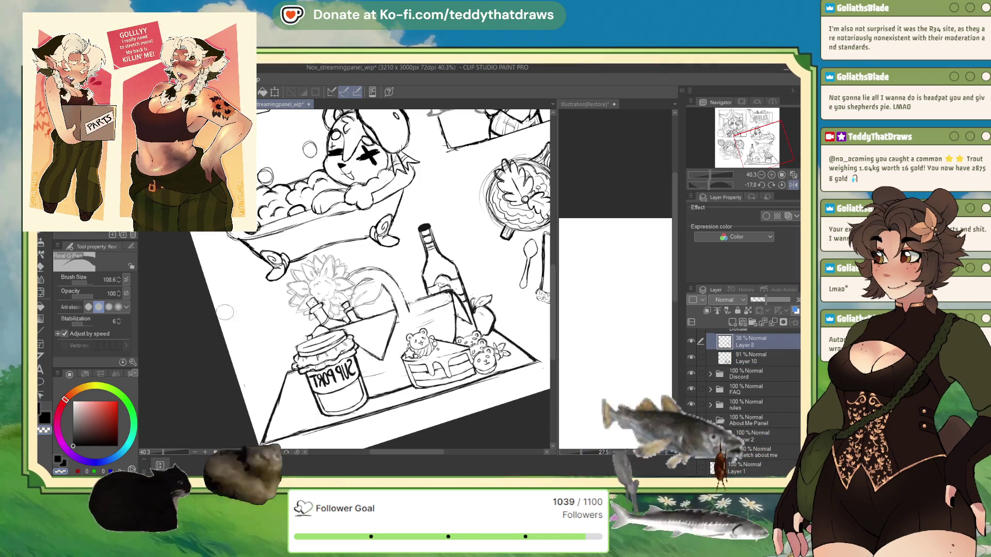
pyautogui.hotkey('alt', '[')
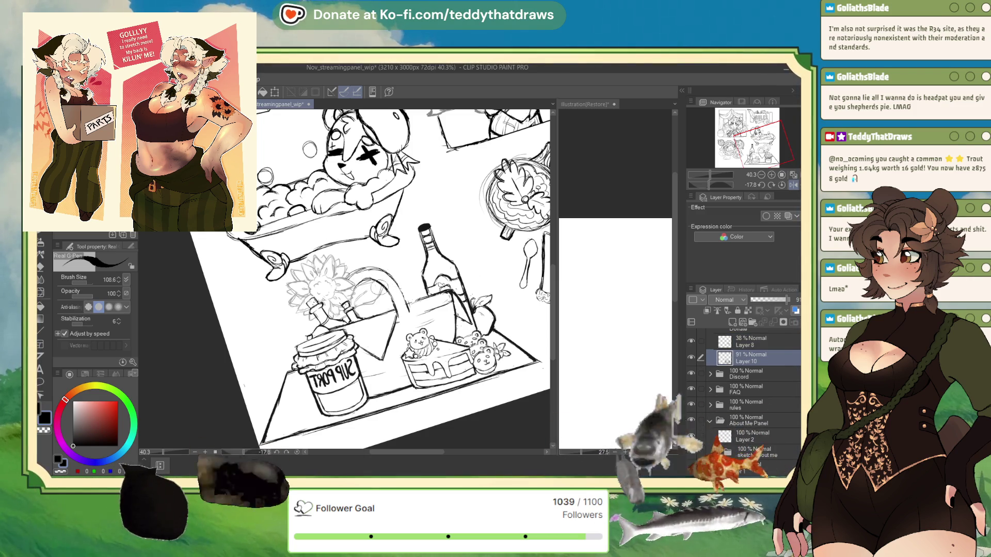
pyautogui.click(752, 343)
pyautogui.moveTo(770, 300); pyautogui.dragTo(789, 300)
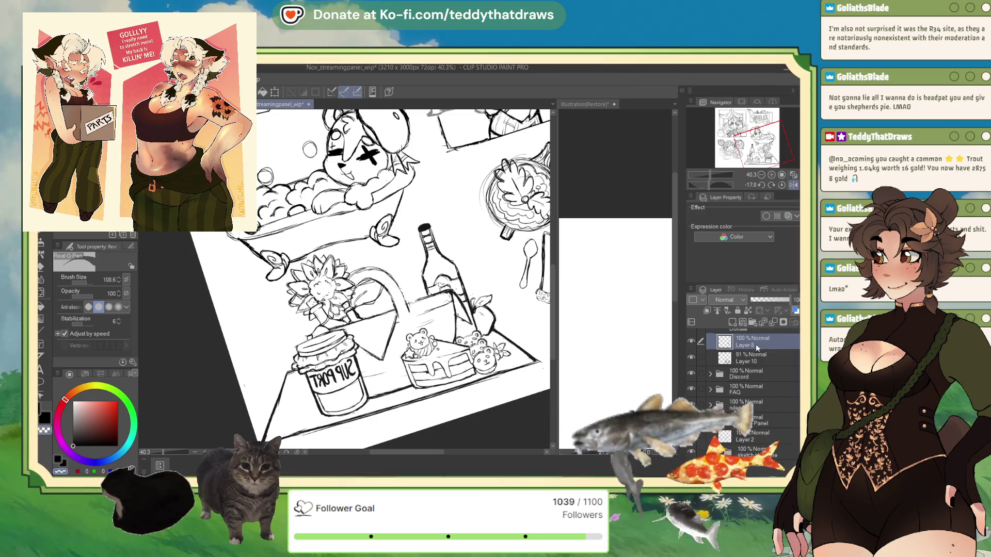
pyautogui.click(721, 364)
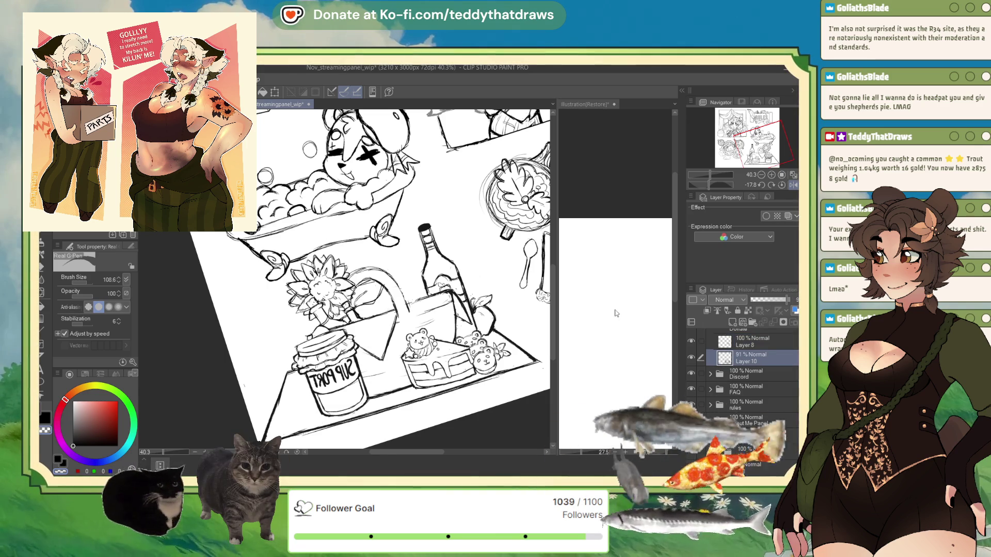
pyautogui.hotkey('alt', ']')
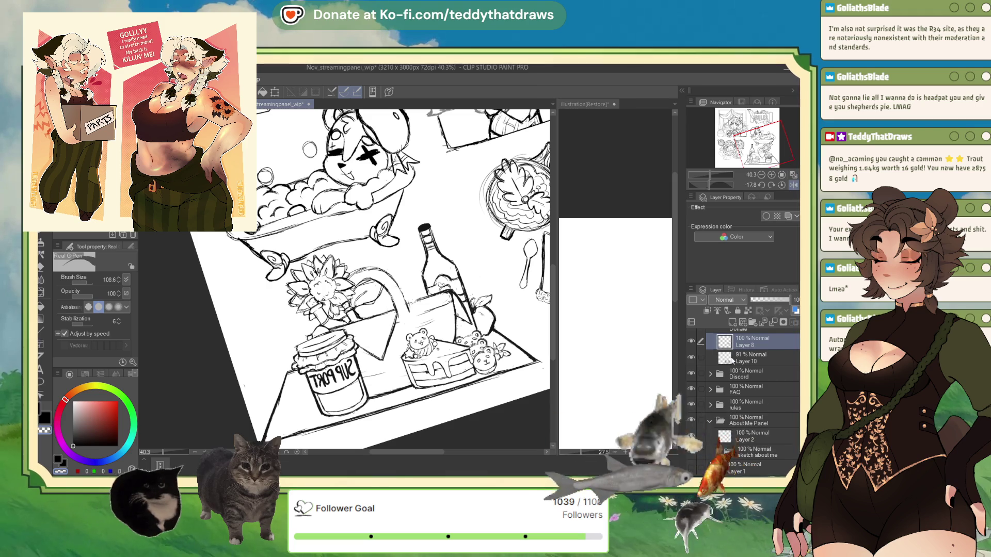
pyautogui.click(762, 323)
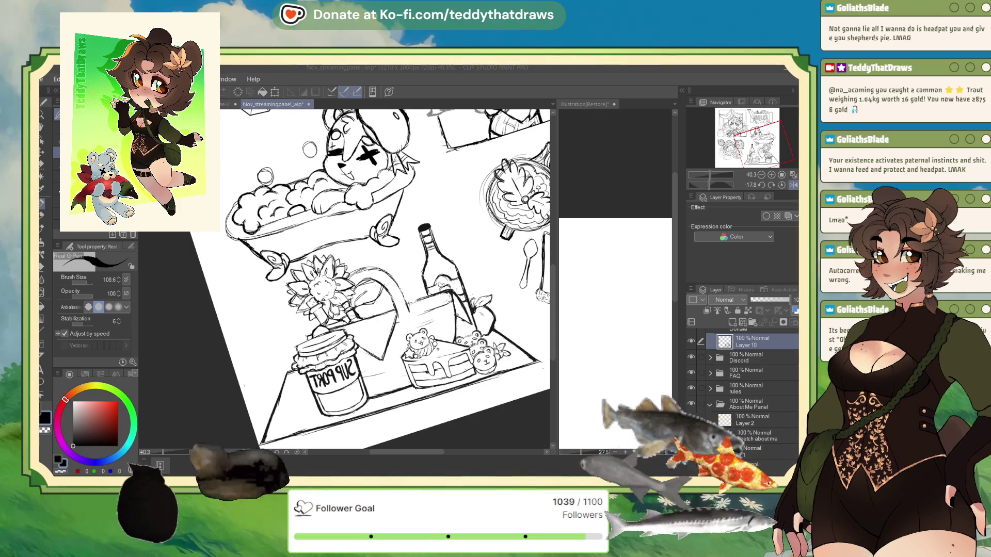
pyautogui.hotkey('alt', 'Tab')
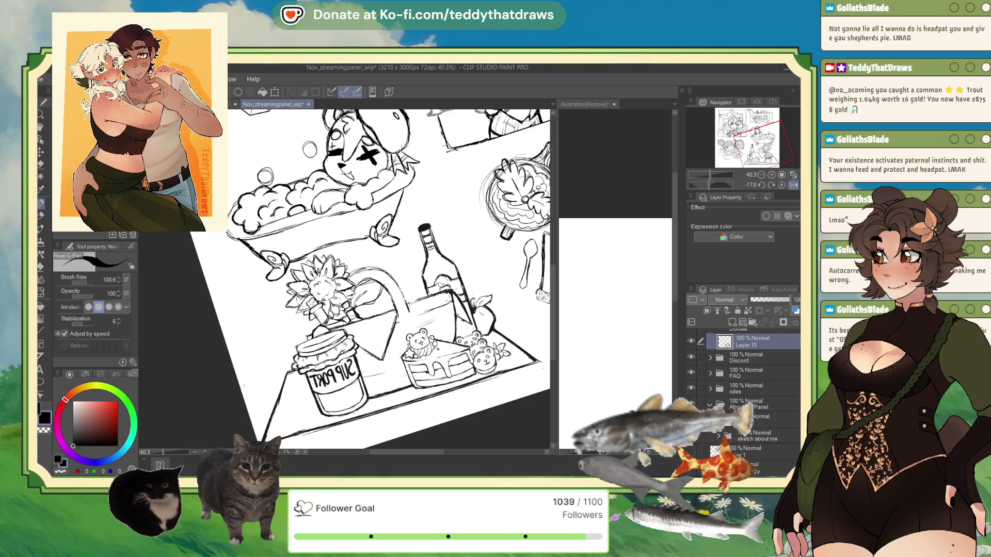
pyautogui.click(43, 283)
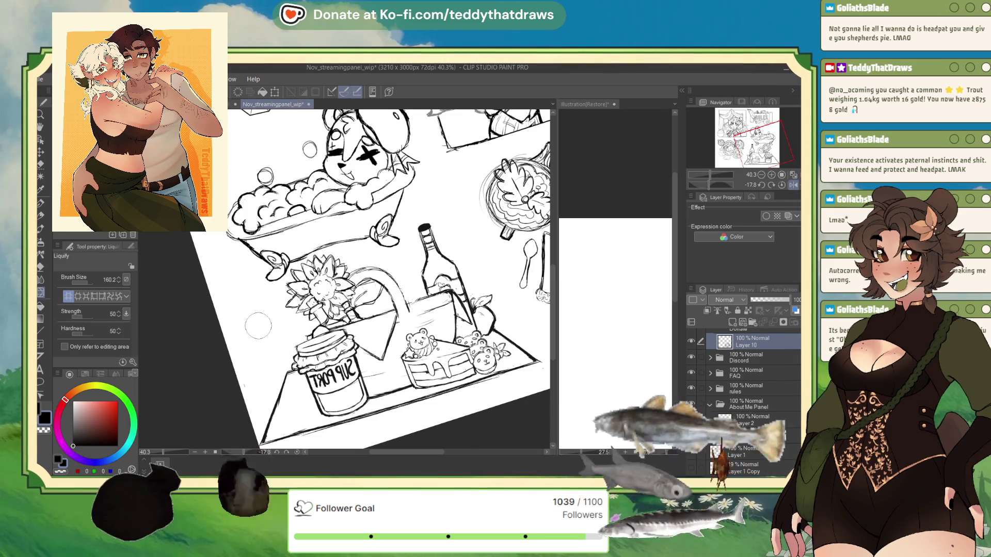
pyautogui.press('p')
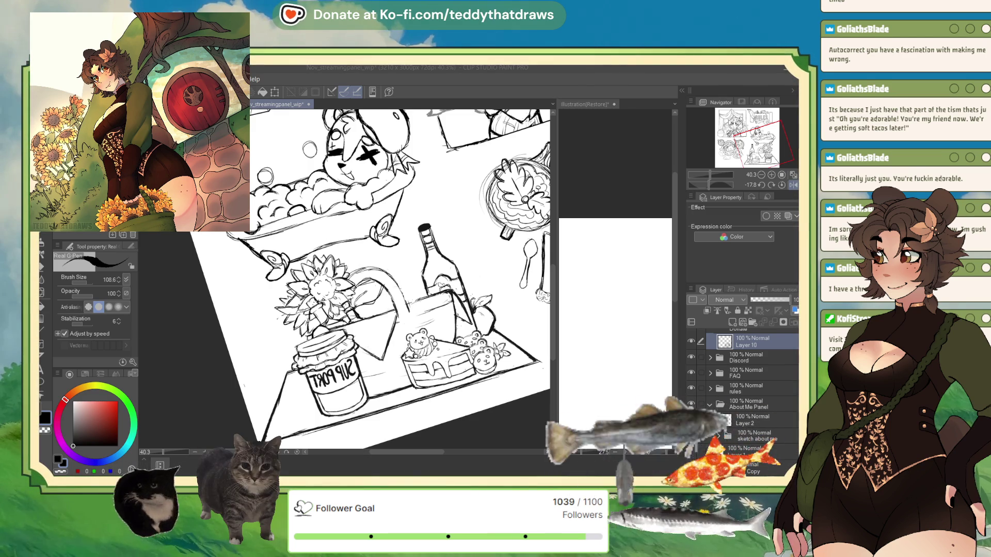
# Unflip the canvas with H, zoom in on the support panel, and reset rotation to level.
pyautogui.hotkey('ctrl', '-')
pyautogui.hotkey('ctrl', '-')
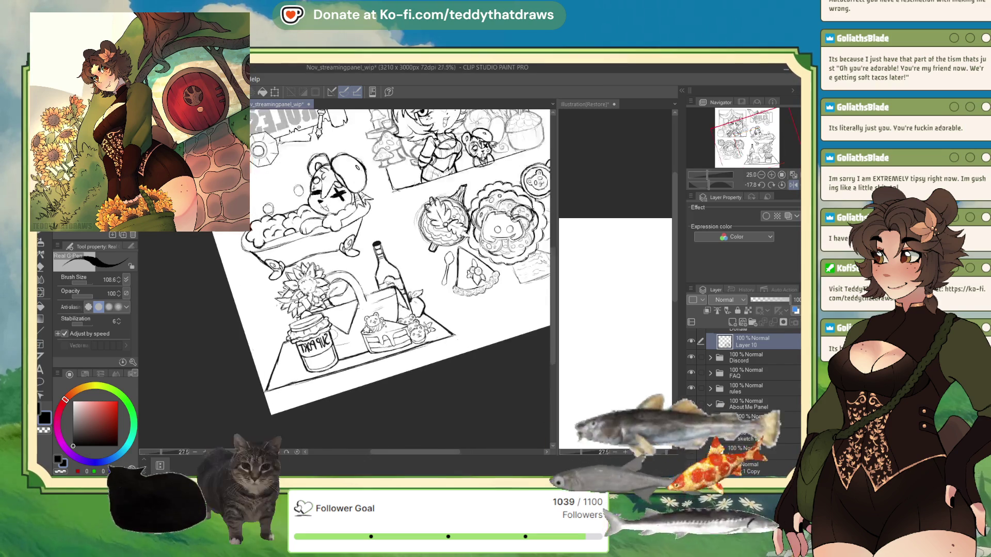
pyautogui.hotkey('ctrl', '+')
pyautogui.hotkey('ctrl', '+')
pyautogui.press('h')
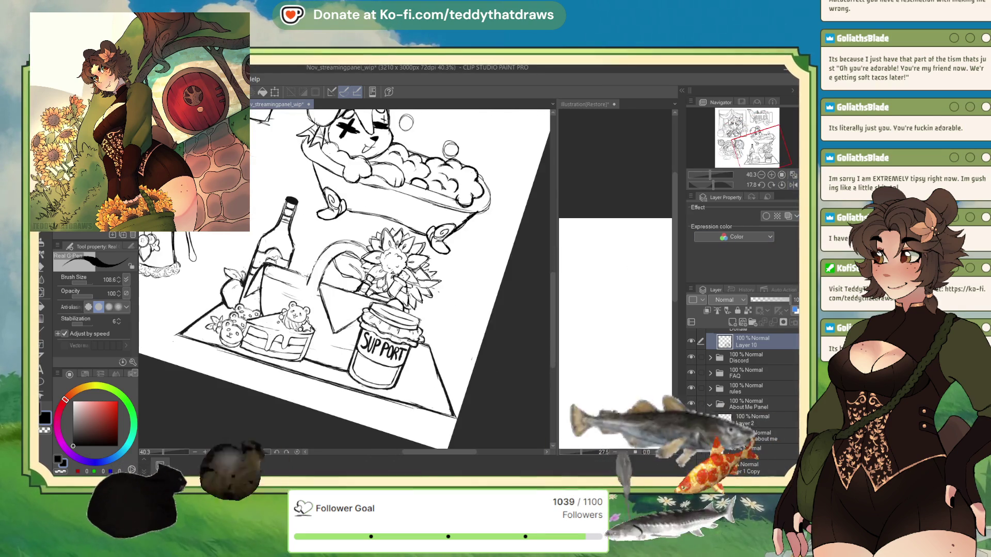
pyautogui.hotkey('ctrl', '+')
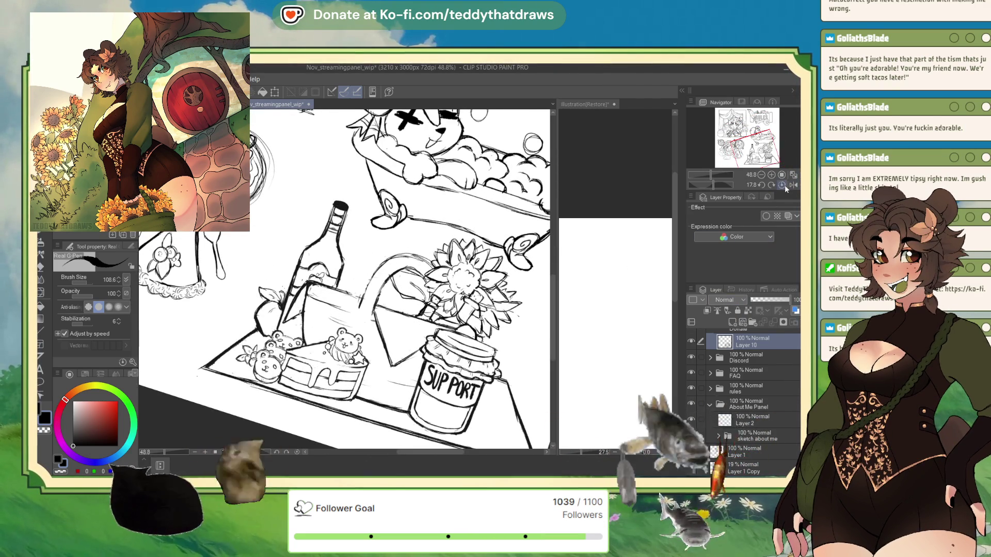
pyautogui.click(781, 186)
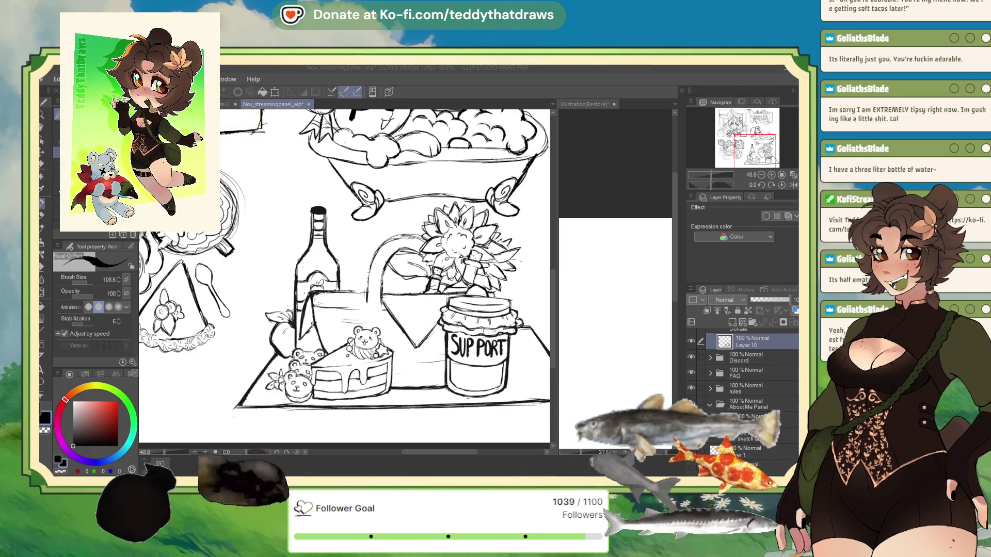
# On a new layer, sketch a curve beside the bottle, the vase top's right lobe, and a small line inside the glass.
pyautogui.scroll(-1, 343, 258)
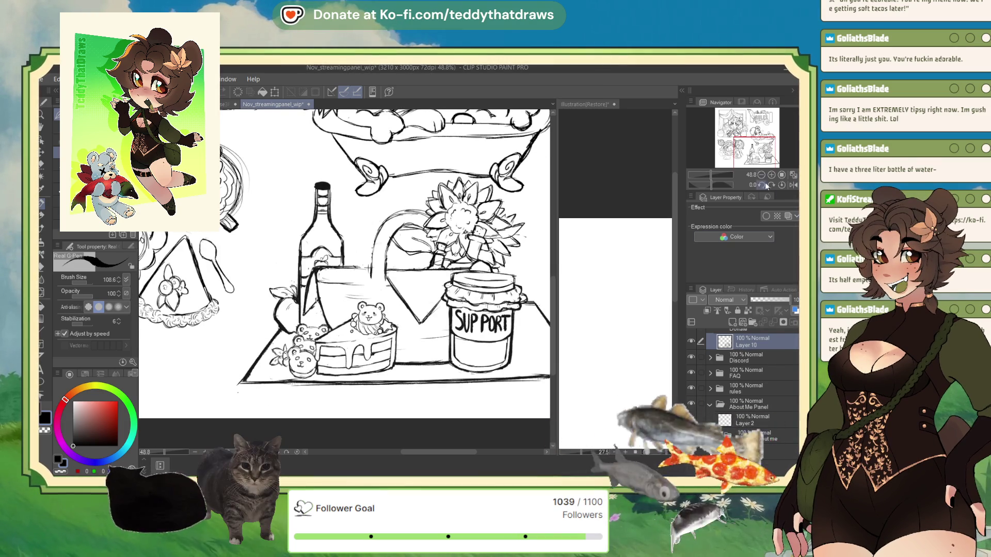
pyautogui.click(732, 322)
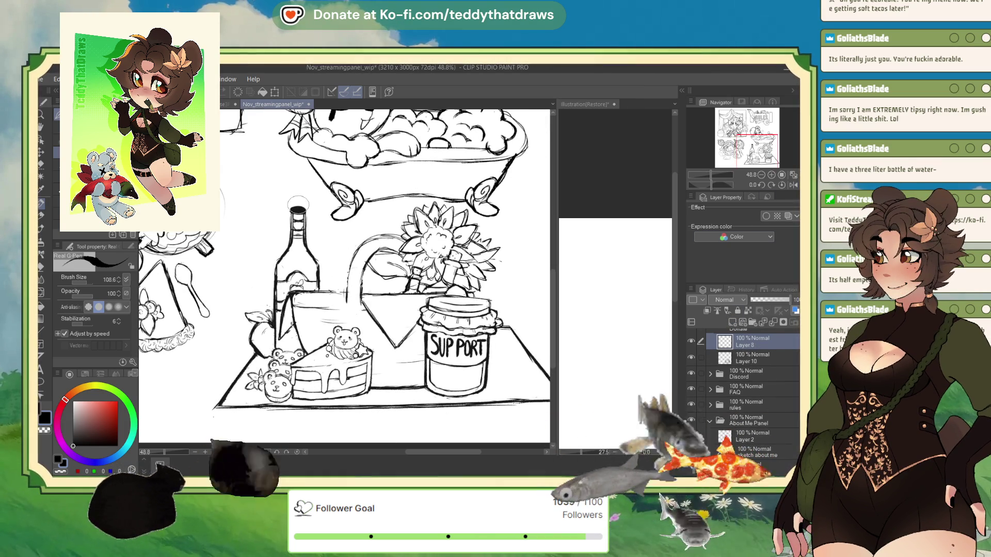
pyautogui.moveTo(319, 281)
pyautogui.mouseDown()
pyautogui.moveTo(335, 229)
pyautogui.moveTo(316, 271)
pyautogui.mouseUp()
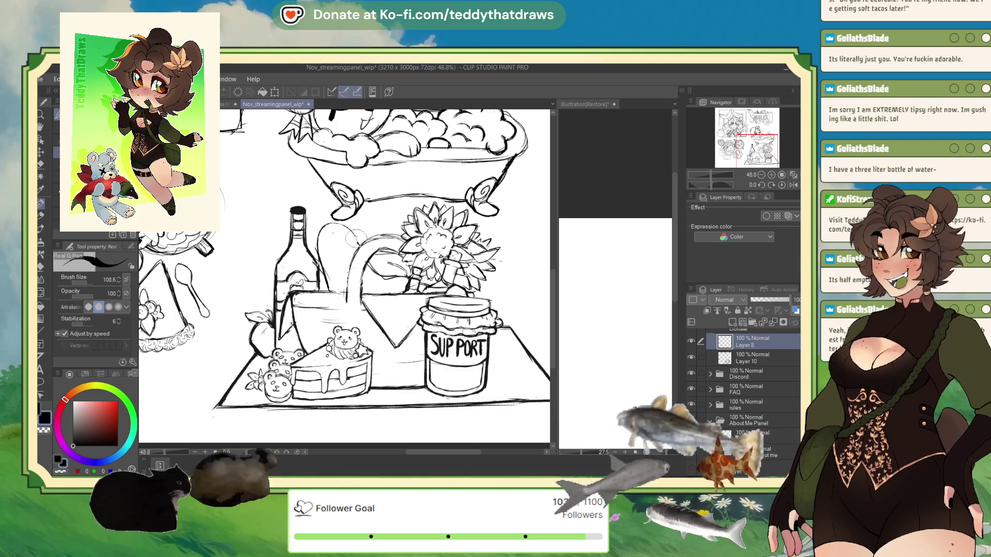
pyautogui.moveTo(364, 223)
pyautogui.mouseDown()
pyautogui.moveTo(361, 232)
pyautogui.moveTo(382, 227)
pyautogui.moveTo(366, 234)
pyautogui.moveTo(392, 230)
pyautogui.mouseUp()
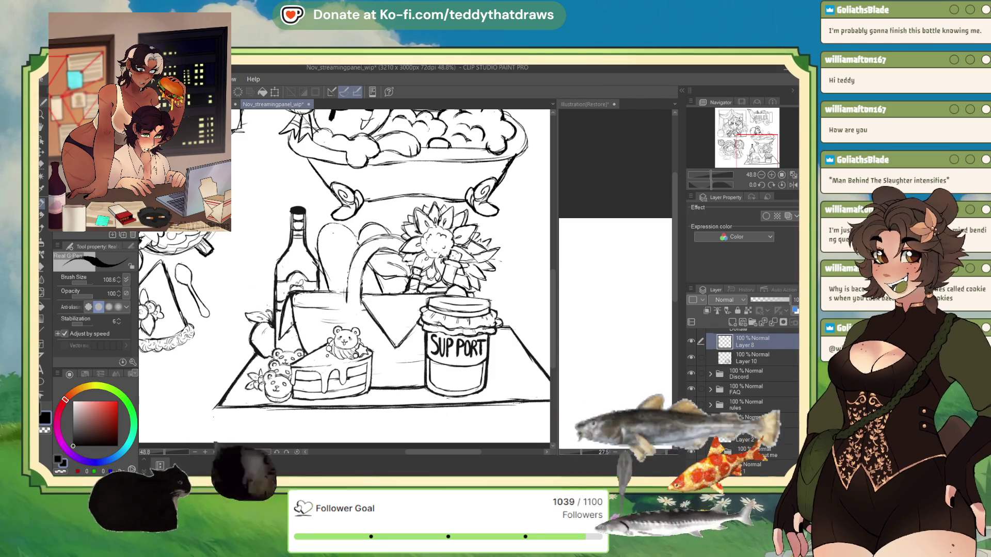
pyautogui.moveTo(324, 243); pyautogui.dragTo(347, 238)
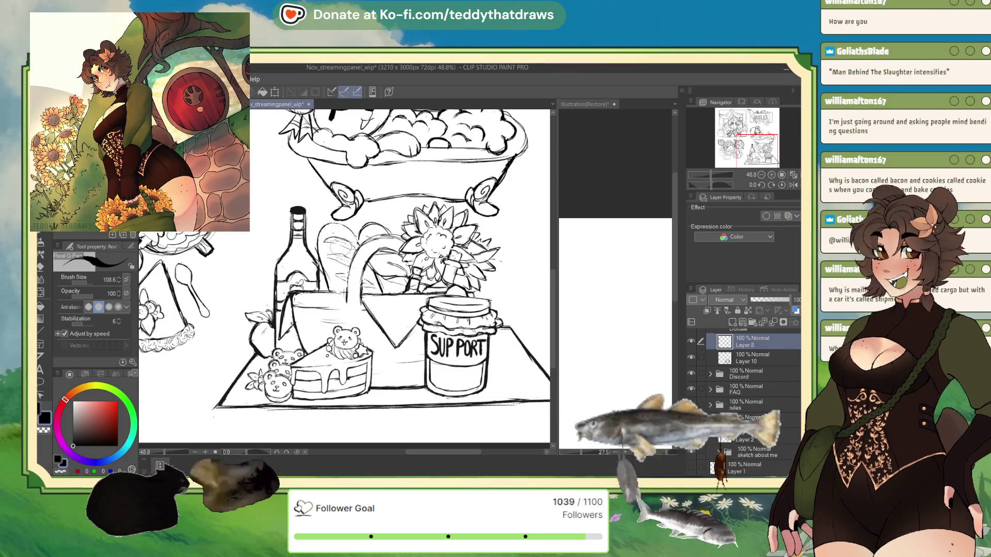
pyautogui.scroll(-2, 423, 285)
pyautogui.scroll(2, 405, 305)
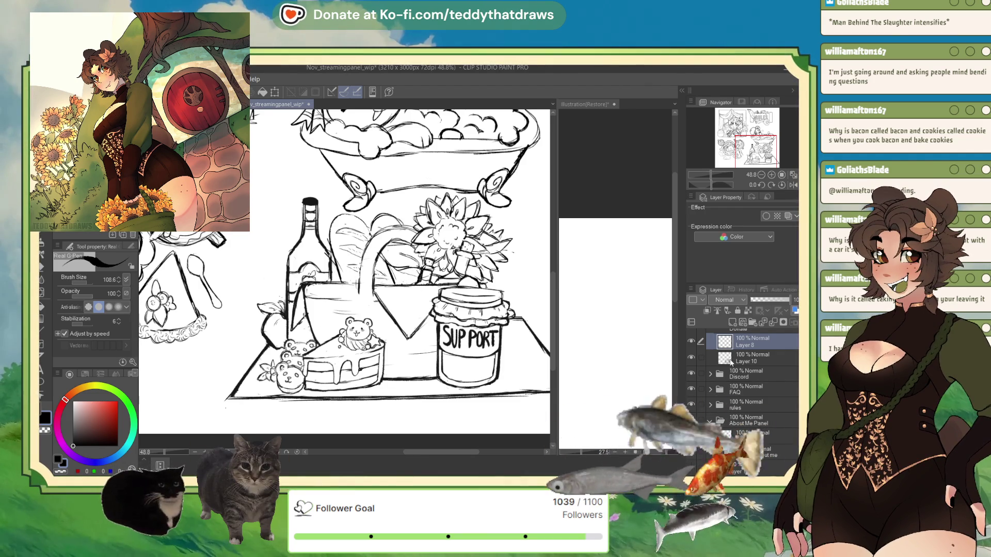
# Delete Layer 8, then shrink the lower-right picnic panel to about 97% and nudge it down.
pyautogui.click(772, 323)
pyautogui.hotkey('ctrl', '-')
pyautogui.hotkey('ctrl', '-')
pyautogui.hotkey('ctrl', '-')
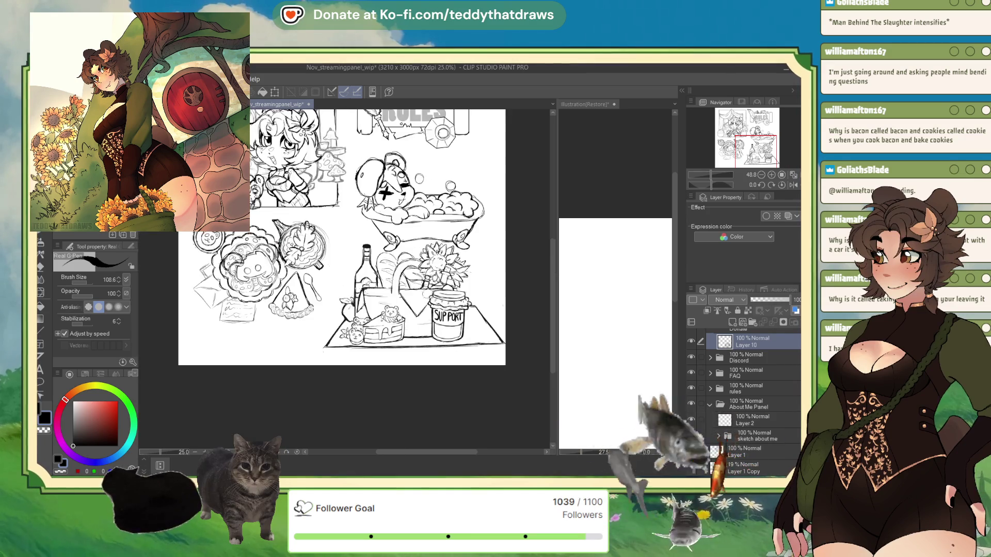
pyautogui.hotkey('ctrl', '+')
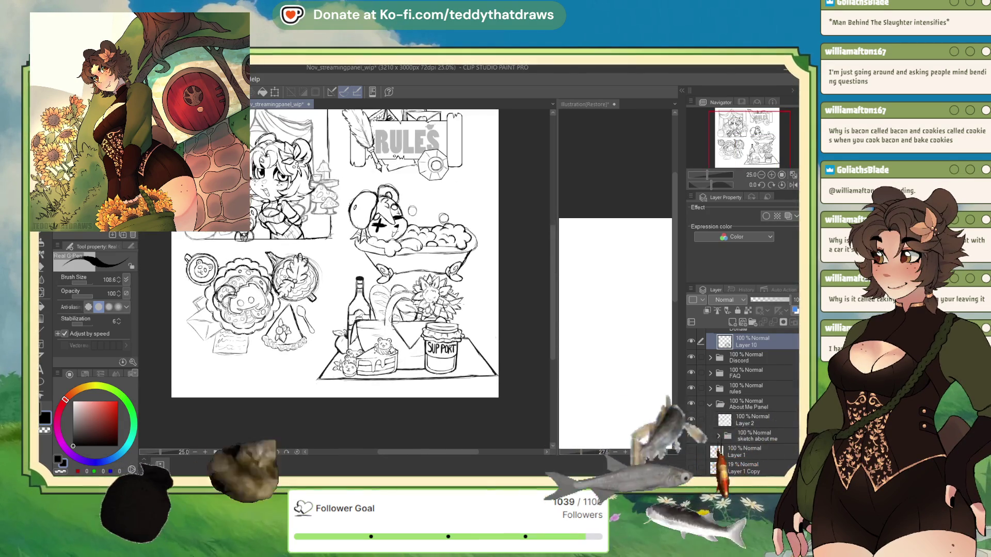
pyautogui.hotkey('ctrl', 't')
pyautogui.moveTo(500, 385); pyautogui.dragTo(494, 381)
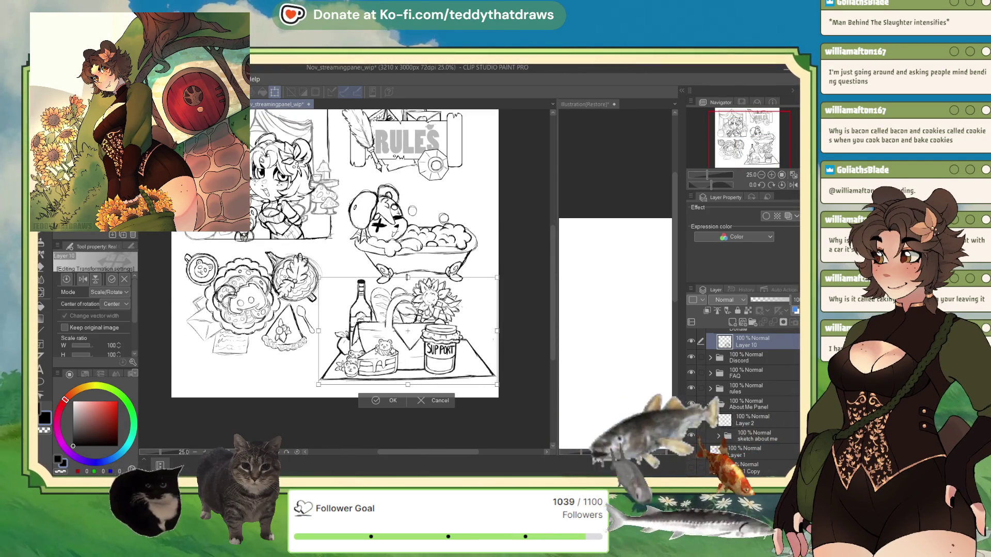
pyautogui.moveTo(408, 330); pyautogui.dragTo(411, 337)
pyautogui.click(376, 403)
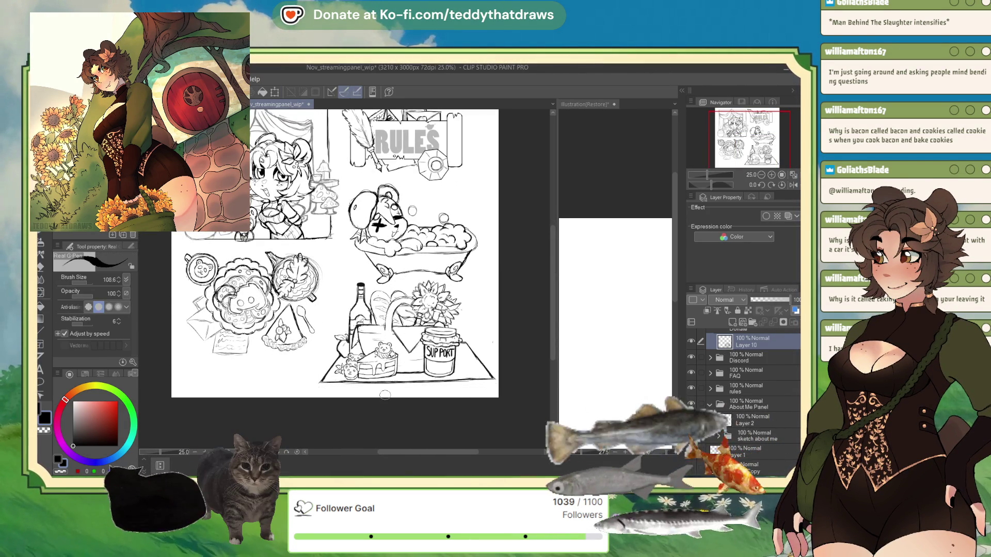
# Commit the bear bathtub panel's new placement.
pyautogui.click(742, 371)
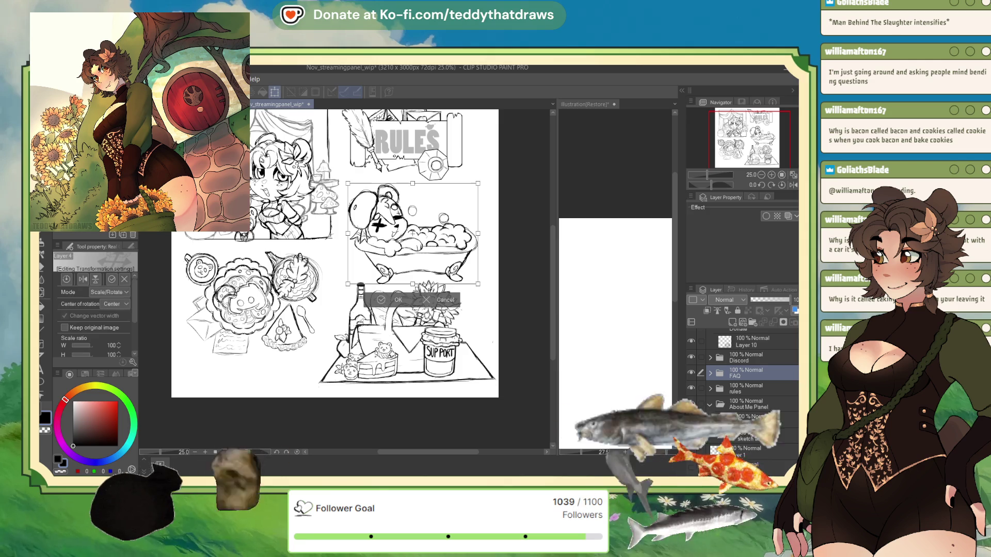
pyautogui.hotkey('ctrl', 't')
pyautogui.press('Return')
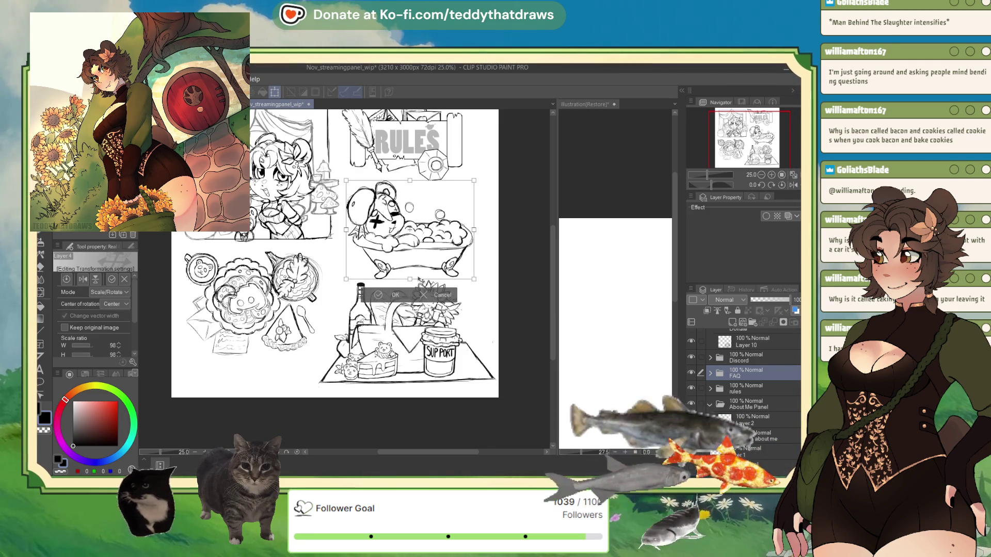
pyautogui.scroll(-3, 377, 223)
pyautogui.scroll(3, 377, 223)
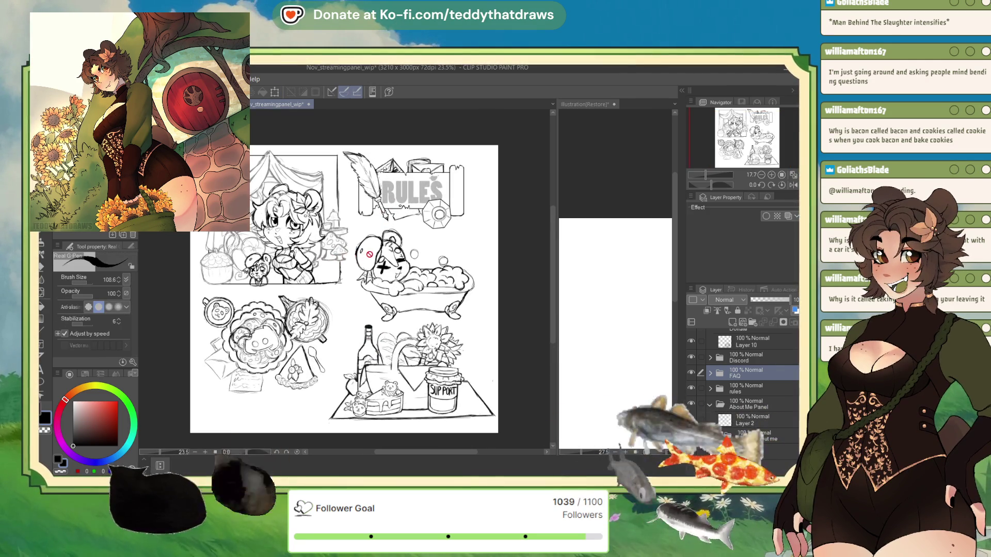
# Collapse the Donate and About Me Panel layer folders.
pyautogui.click(768, 357)
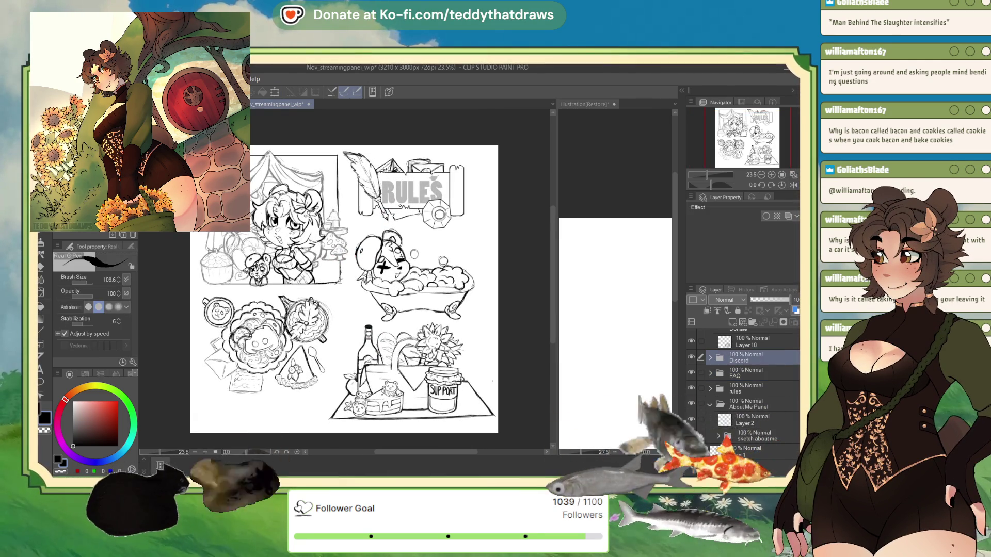
pyautogui.scroll(1, 768, 354)
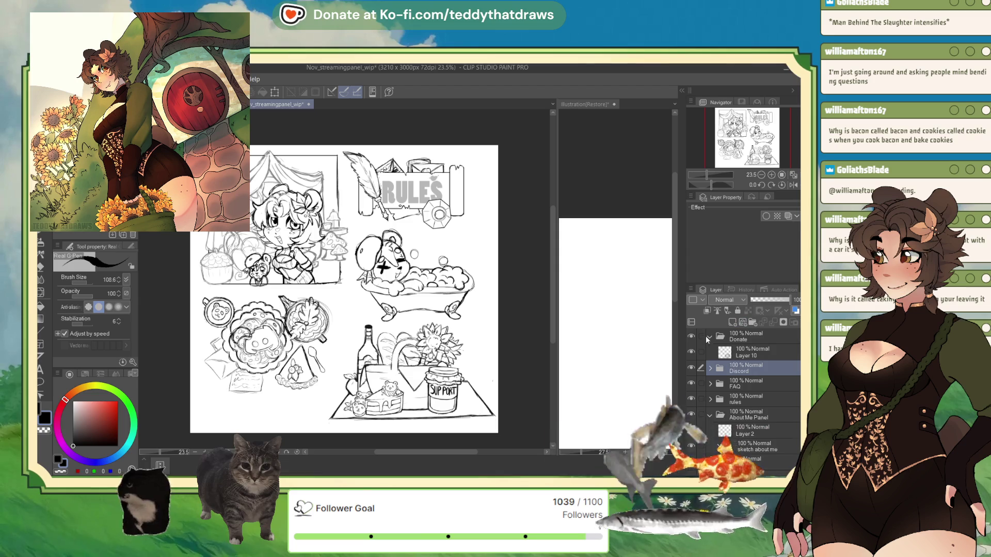
pyautogui.click(709, 337)
pyautogui.click(746, 337)
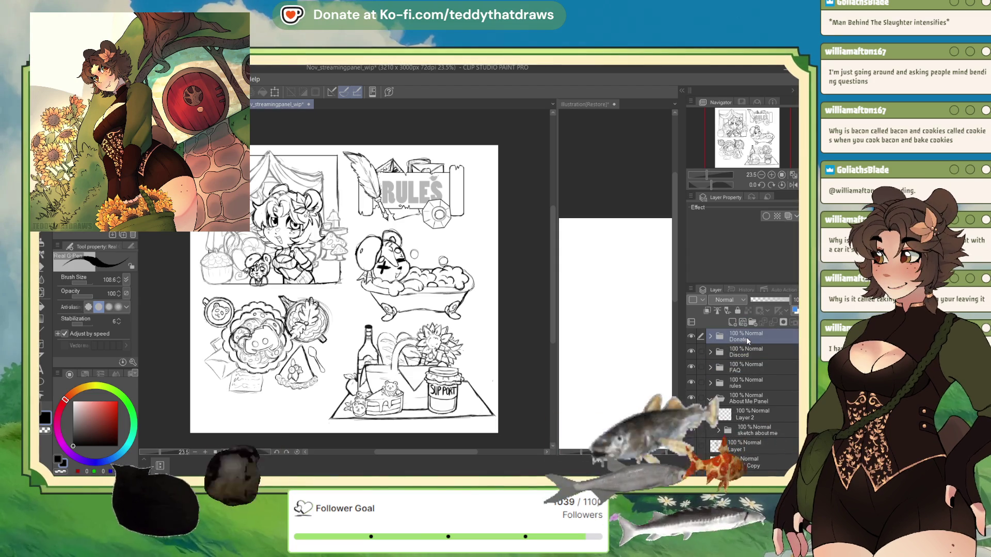
pyautogui.click(710, 398)
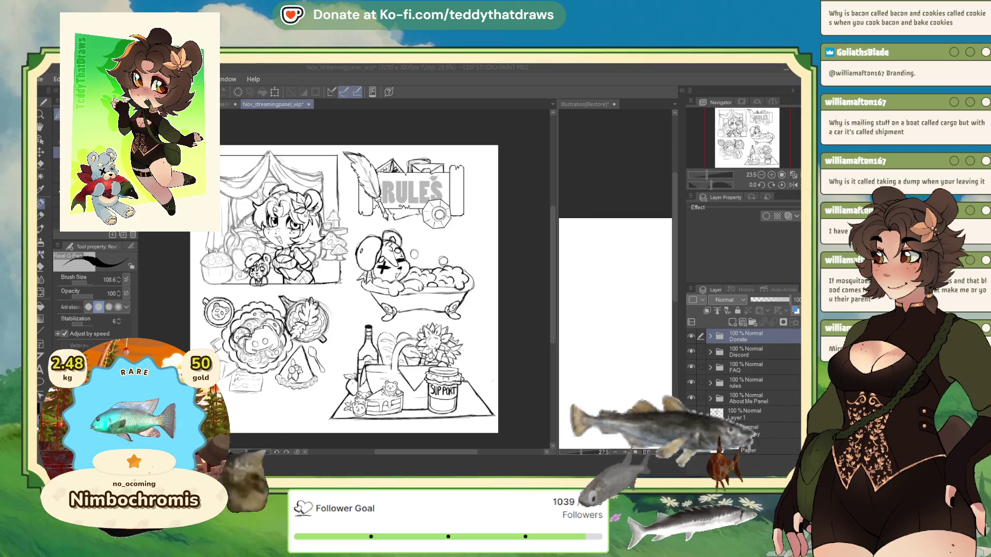
pyautogui.scroll(3, 356, 289)
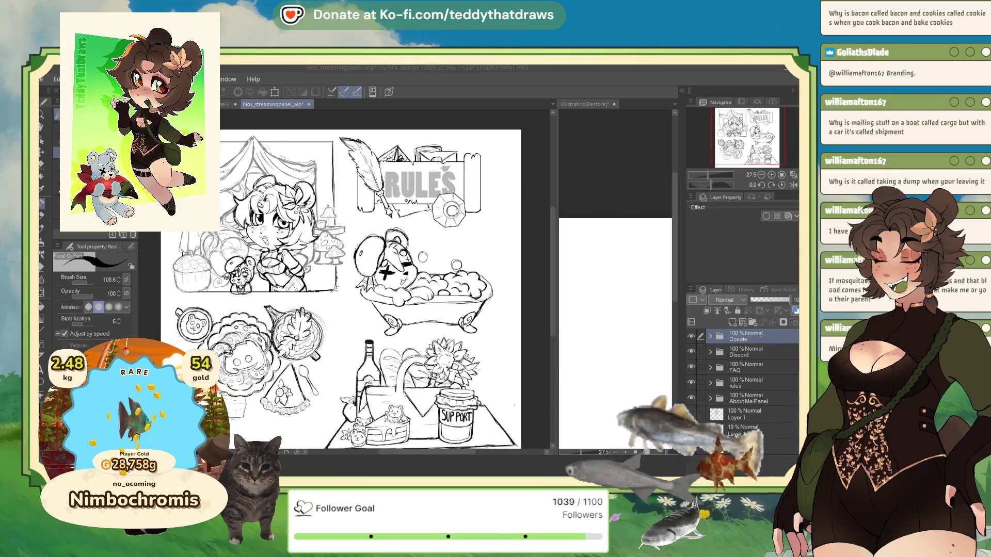
pyautogui.scroll(-1, 356, 278)
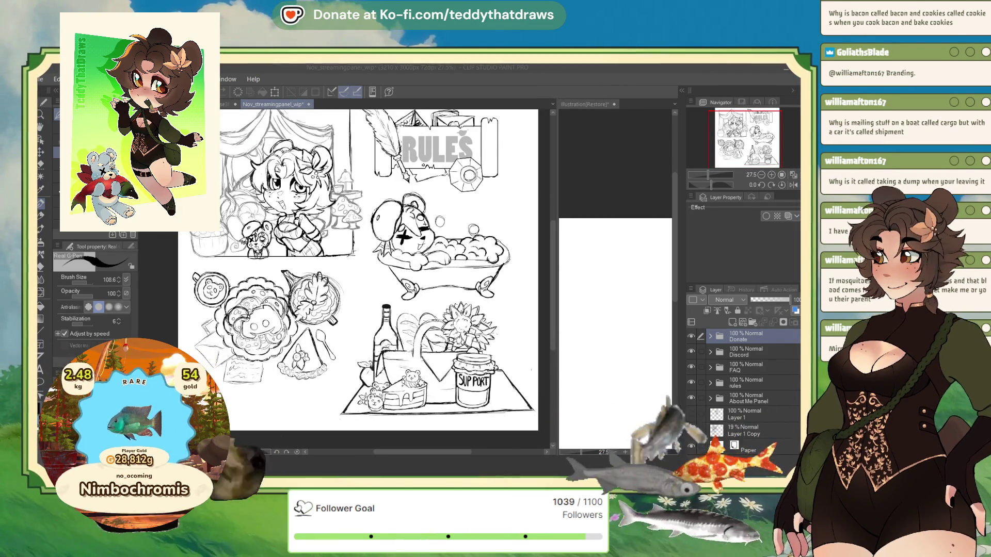
pyautogui.scroll(1, 356, 269)
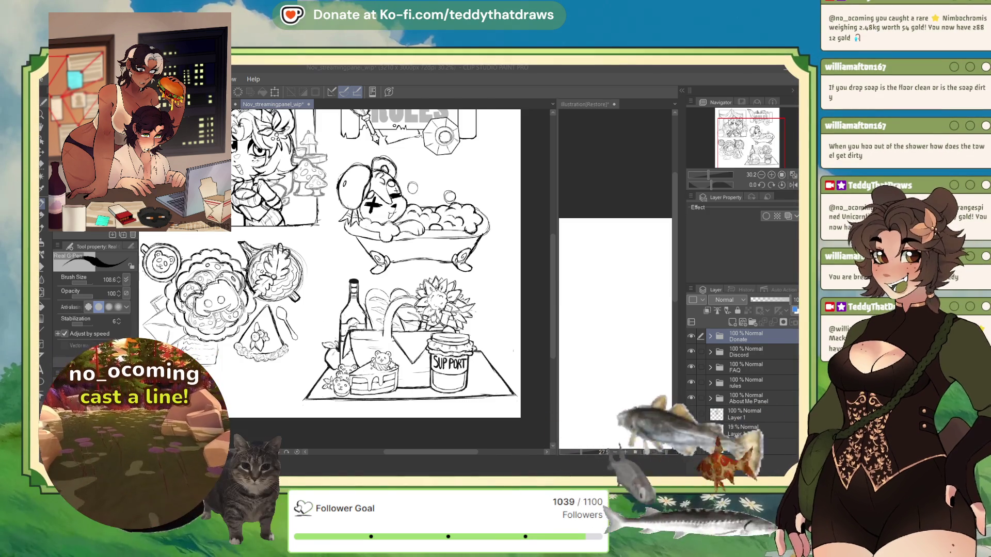
# Hide the About Me Panel artwork.
pyautogui.click(754, 339)
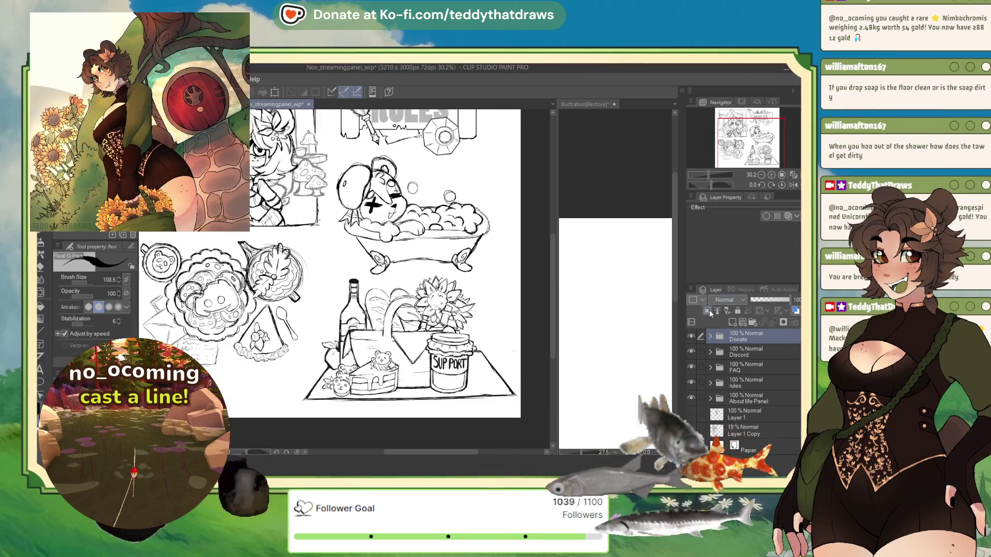
pyautogui.scroll(-2, 375, 181)
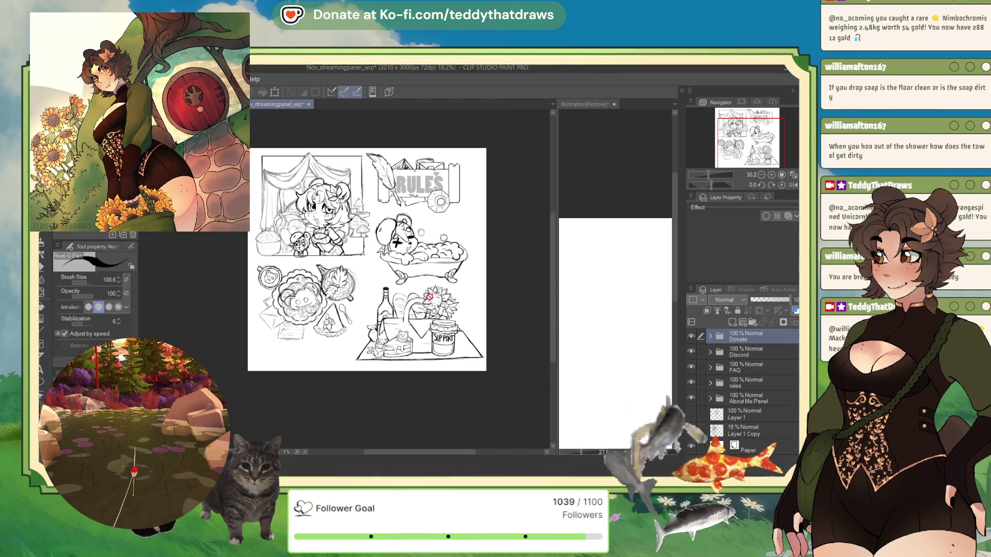
pyautogui.click(691, 398)
# Create a new layer folder named 'Throne' above the About Me Panel folder.
pyautogui.click(751, 399)
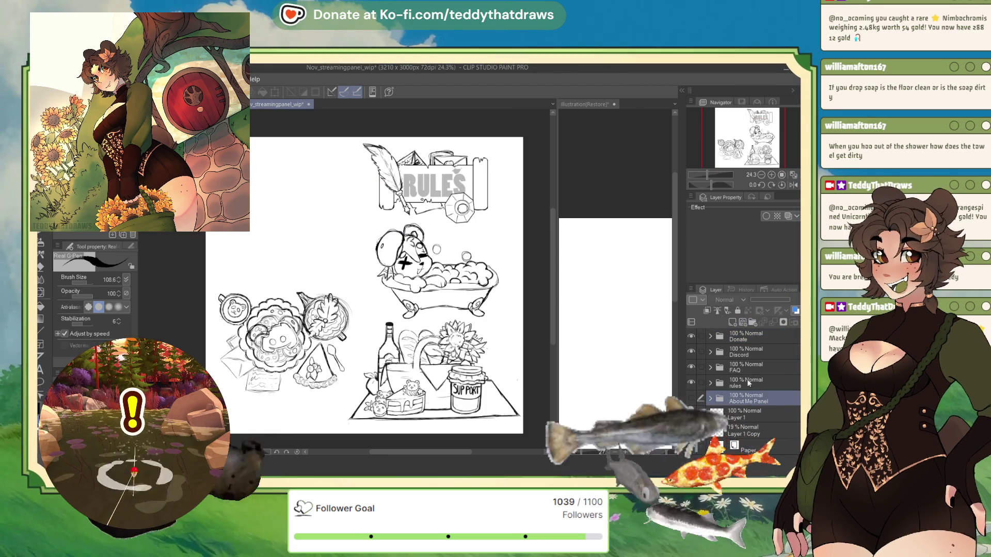
pyautogui.click(753, 323)
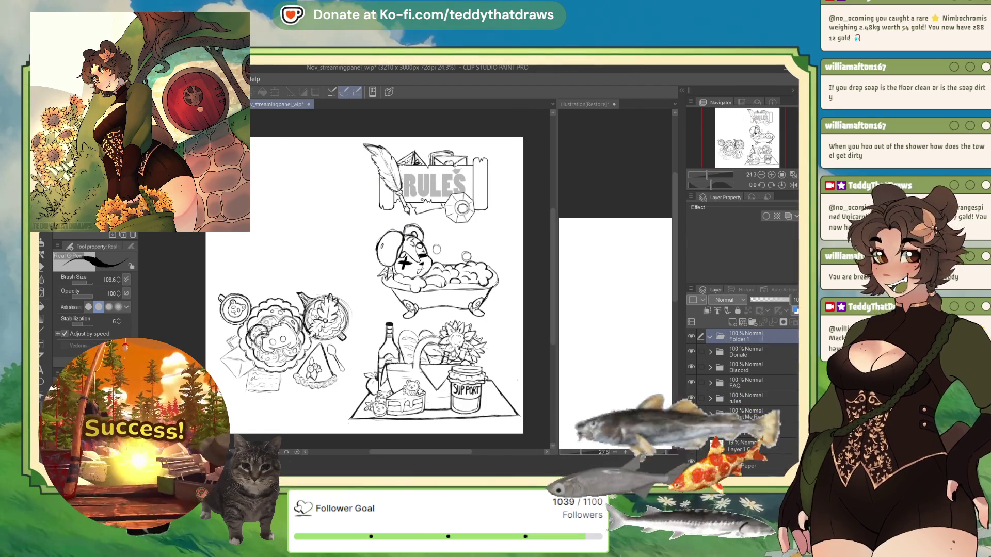
pyautogui.doubleClick(742, 338)
pyautogui.write('Throne')
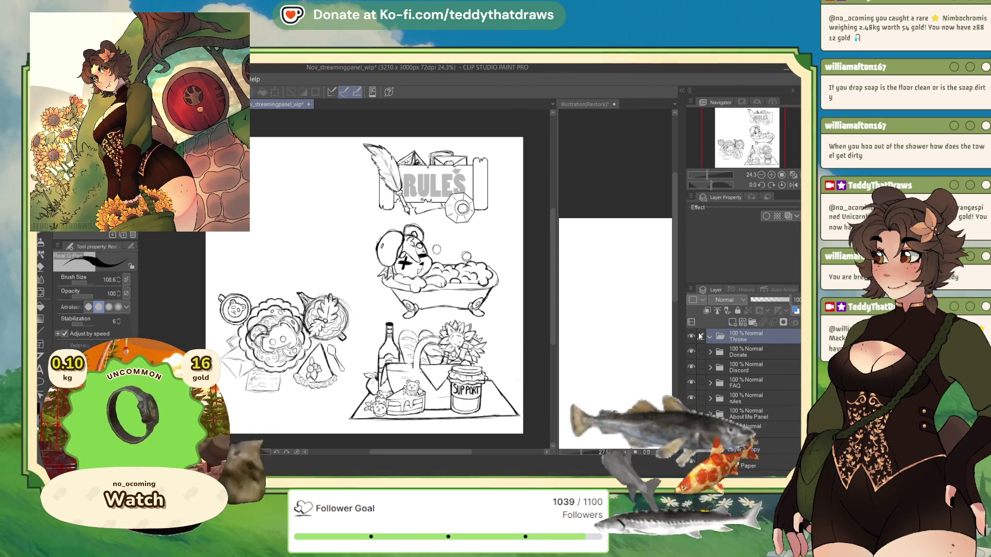
pyautogui.press('Return')
pyautogui.scroll(2, 271, 142)
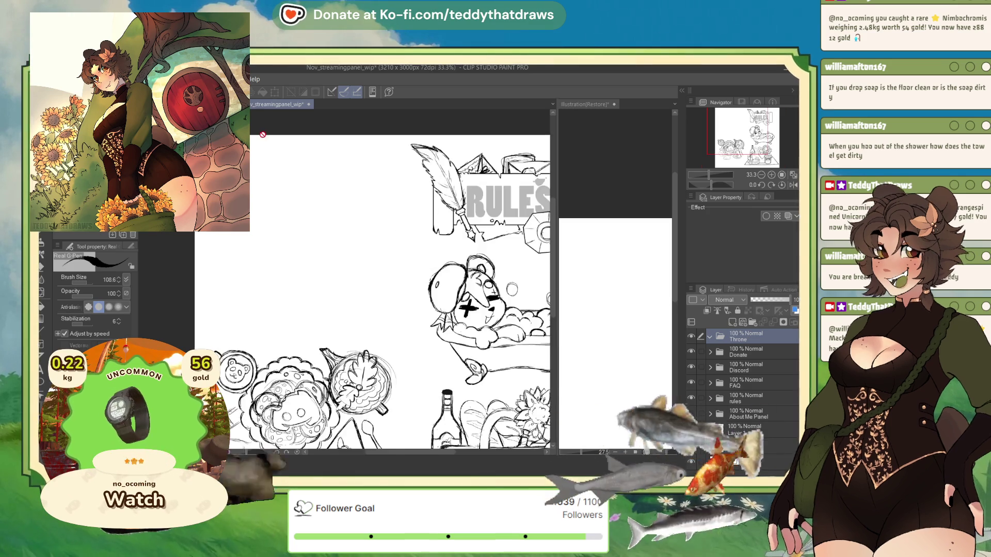
# Add a blank raster layer, Layer 8, inside the Throne folder.
pyautogui.click(732, 322)
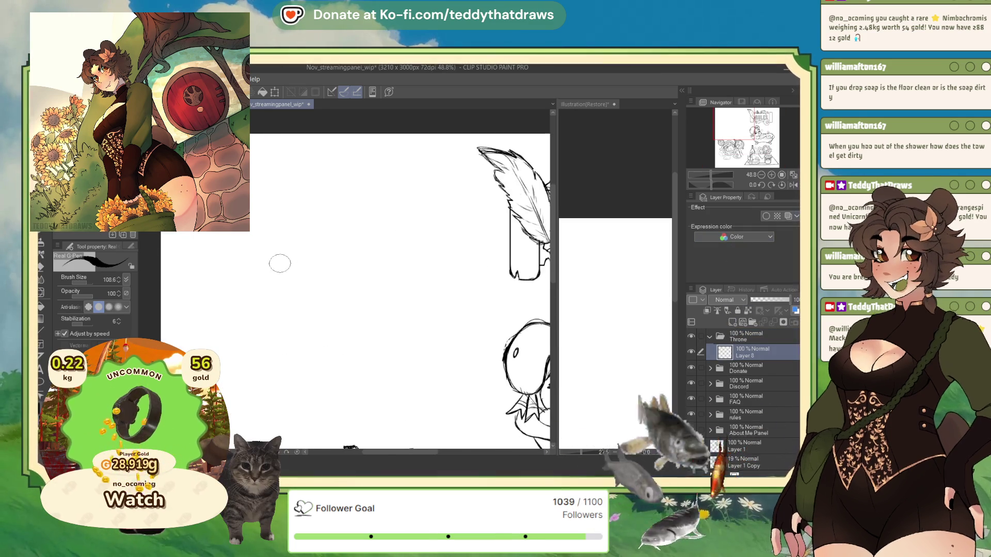
pyautogui.scroll(-3, 263, 267)
pyautogui.scroll(2, 263, 268)
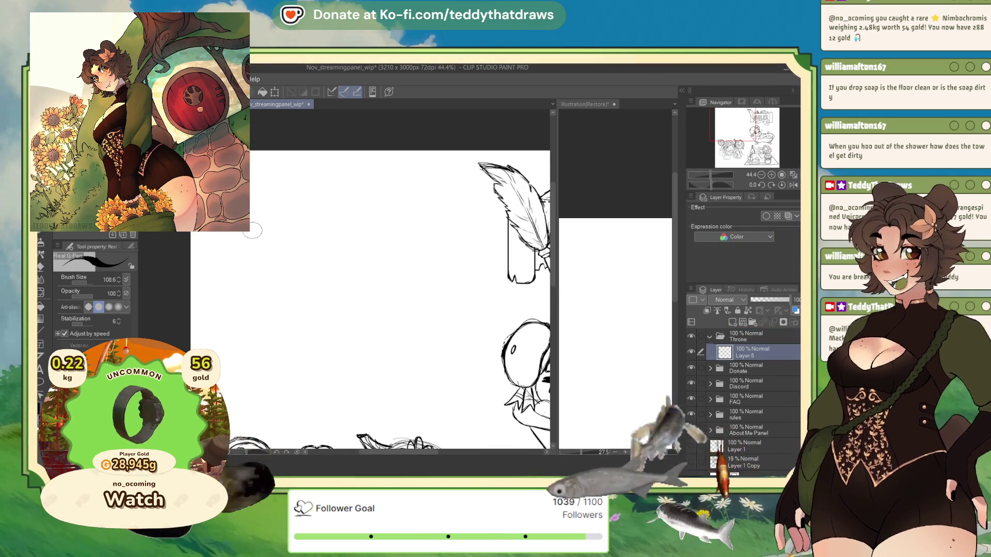